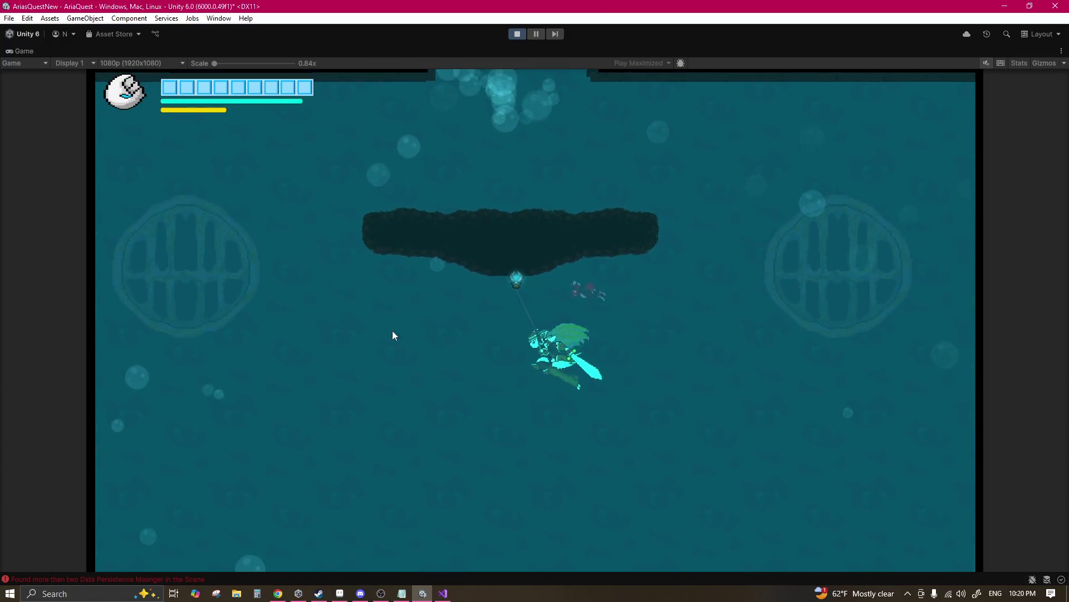
Step: Switch from the Unity game to Aseprite and open the Sprite-0006 grate sprite
{"action": "left_click", "coordinate": [340, 593]}
{"action": "left_click", "coordinate": [924, 38]}
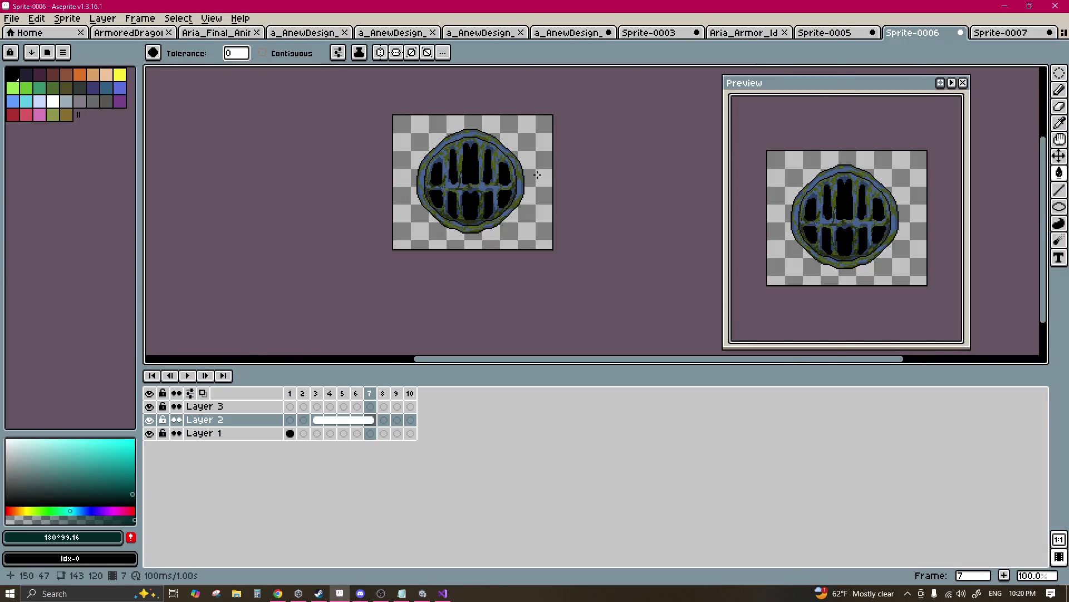
Step: Select Layer 1 frame 1, pick black with the Pencil, and enable vertical symmetry
{"action": "scroll", "coordinate": [481, 130], "scroll_direction": "up", "scroll_amount": 2}
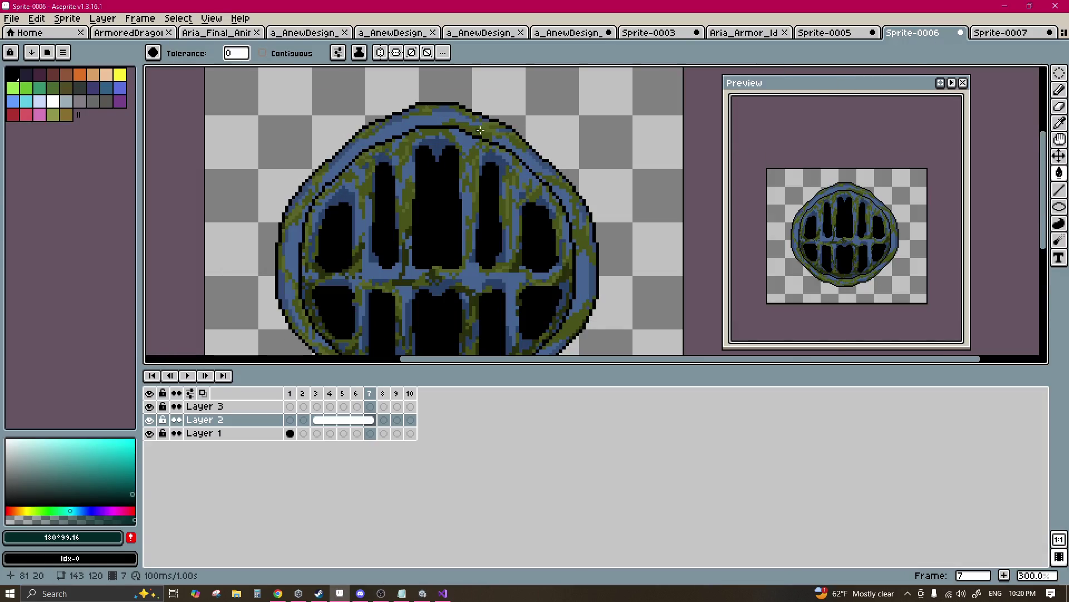
{"action": "left_click", "coordinate": [290, 434]}
{"action": "left_click", "coordinate": [295, 432]}
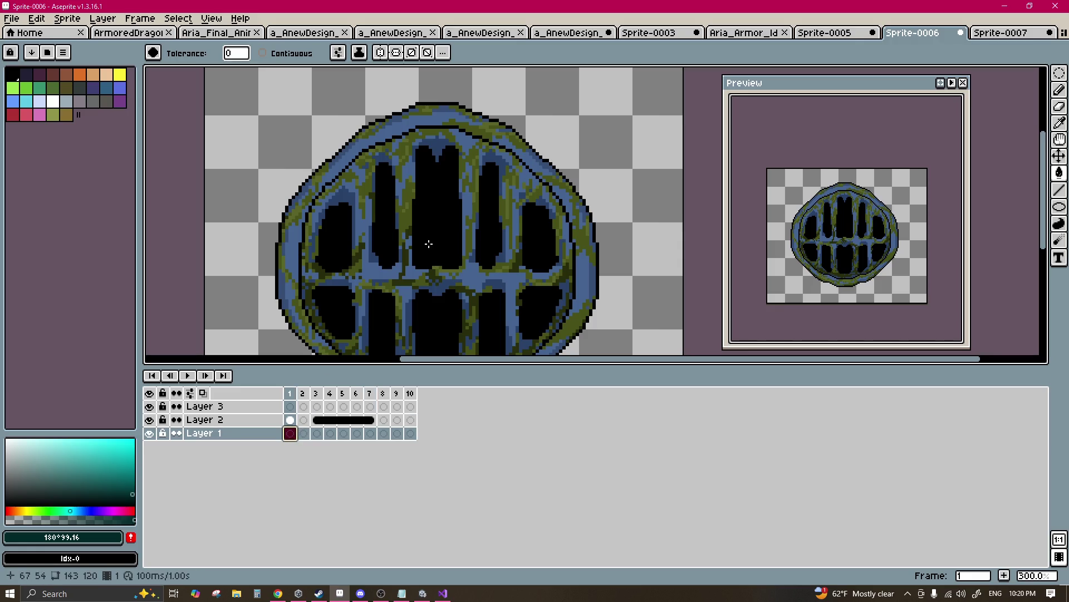
{"action": "left_click", "coordinate": [350, 296], "text": "alt"}
{"action": "scroll", "coordinate": [346, 208], "scroll_direction": "up", "scroll_amount": 3}
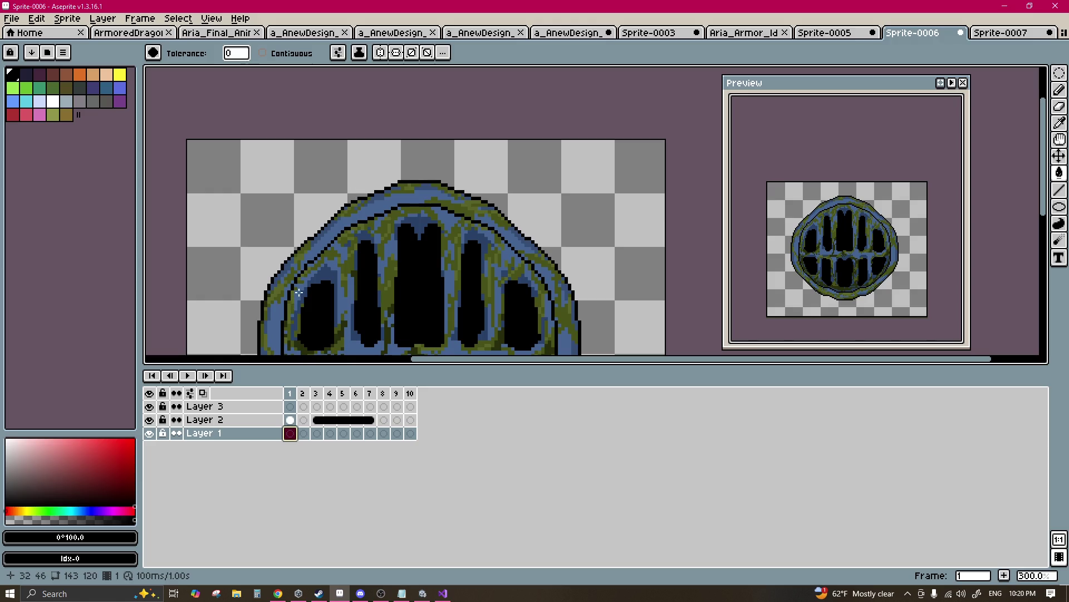
{"action": "key", "text": "b"}
{"action": "left_click", "coordinate": [336, 201], "text": "shift"}
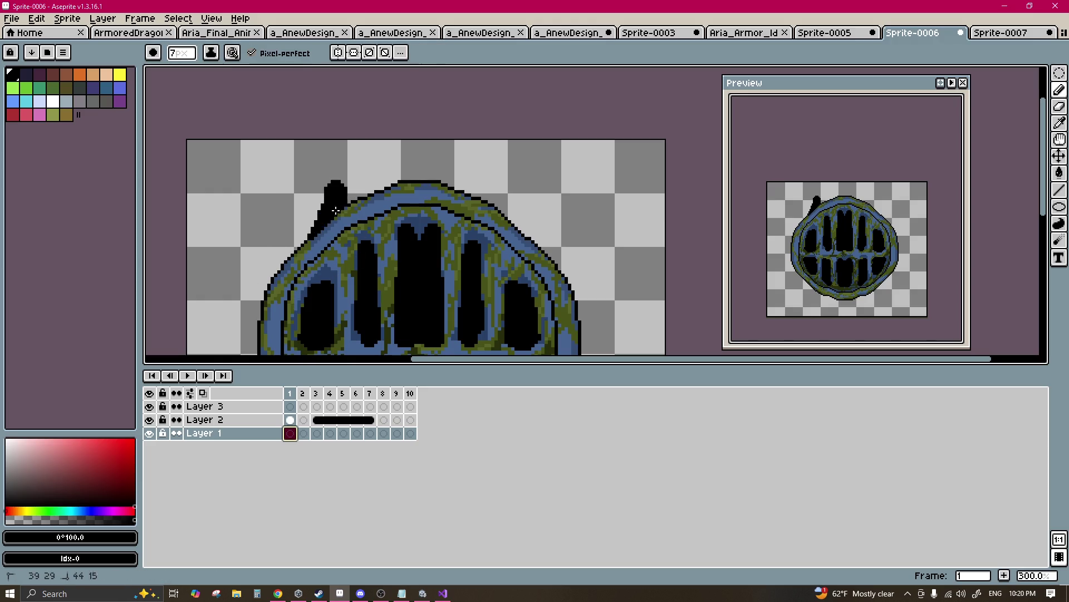
{"action": "key", "text": "ctrl+z"}
{"action": "left_click", "coordinate": [338, 53]}
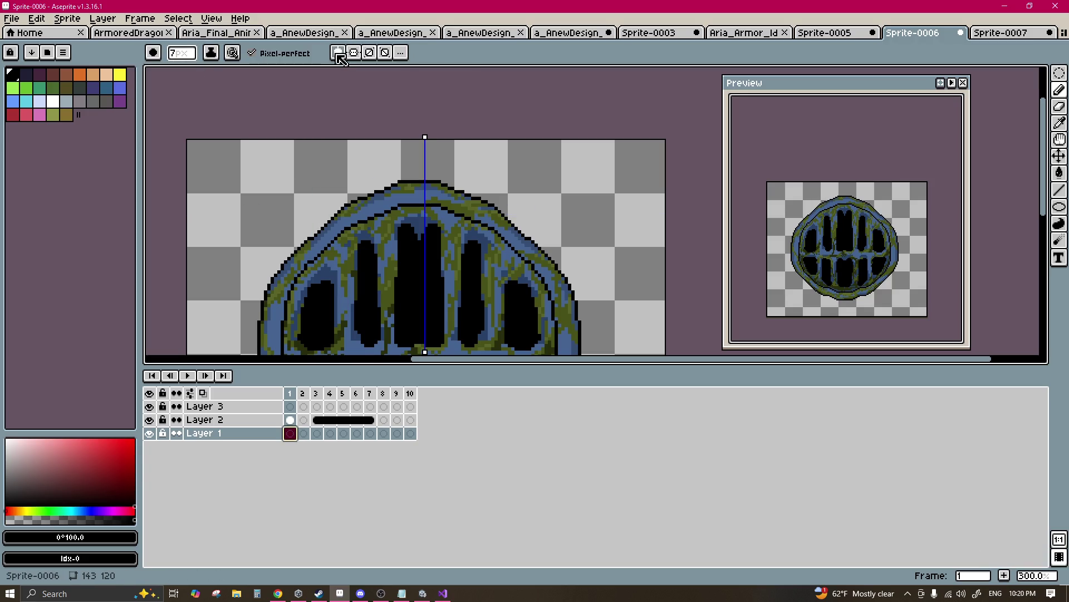
Step: Paint a mirrored black outline around the dome's top and down its left side
{"action": "scroll", "coordinate": [423, 219], "scroll_direction": "up", "scroll_amount": 2}
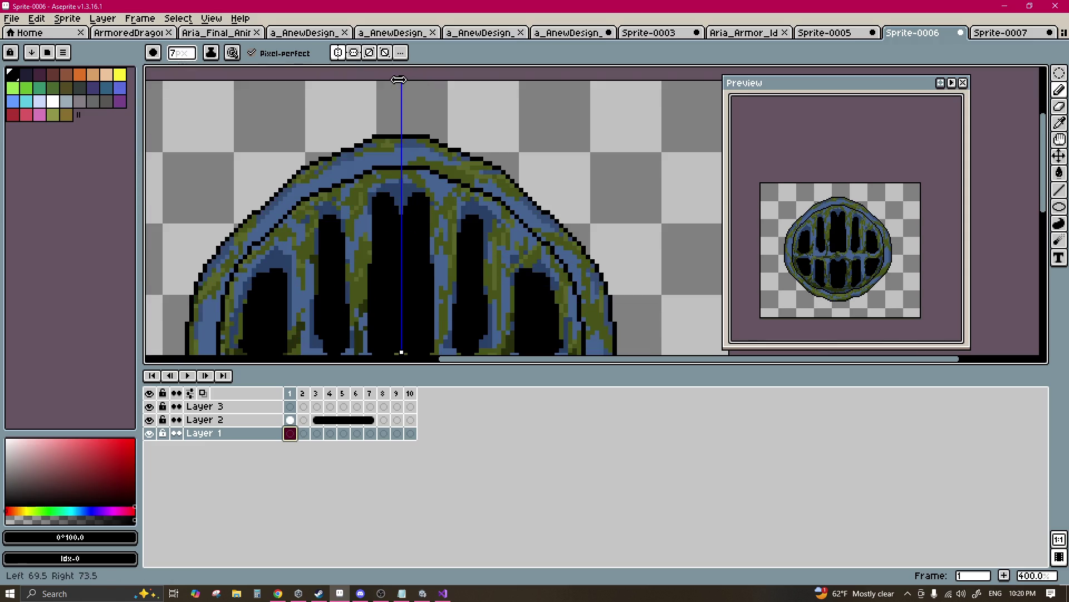
{"action": "scroll", "coordinate": [413, 173], "scroll_direction": "up", "scroll_amount": 3}
{"action": "scroll", "coordinate": [391, 183], "scroll_direction": "down", "scroll_amount": 3}
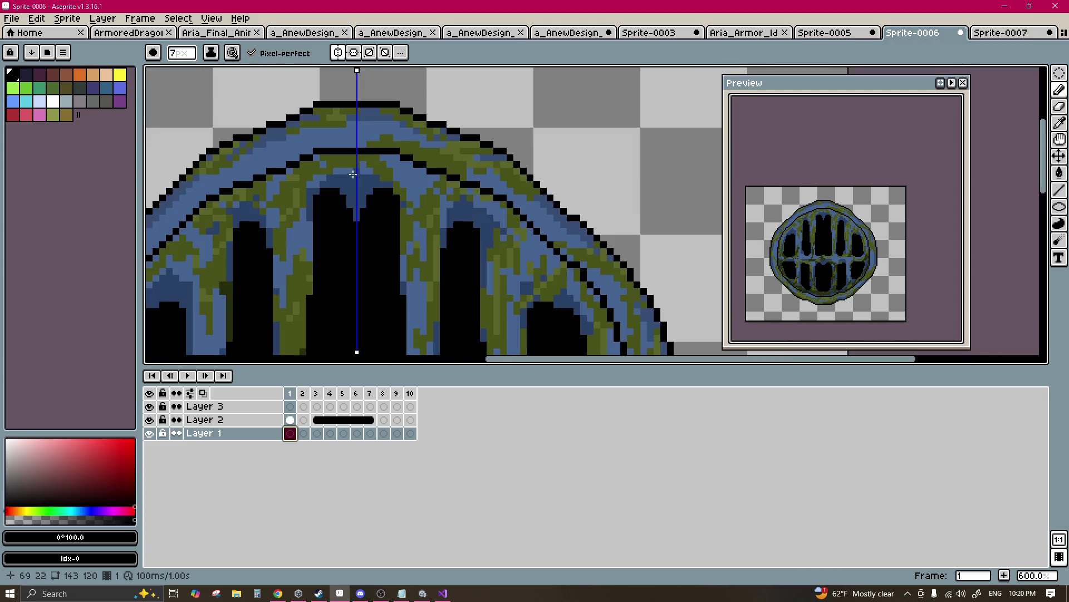
{"action": "scroll", "coordinate": [391, 242], "scroll_direction": "up", "scroll_amount": 1}
{"action": "mouse_move", "coordinate": [388, 193]}
{"action": "left_mouse_down"}
{"action": "mouse_move", "coordinate": [321, 189]}
{"action": "mouse_move", "coordinate": [207, 269]}
{"action": "mouse_move", "coordinate": [403, 182]}
{"action": "left_mouse_up"}
{"action": "left_click", "coordinate": [334, 186], "text": "alt"}
{"action": "key", "text": "ctrl+z"}
{"action": "key", "text": "ctrl+z"}
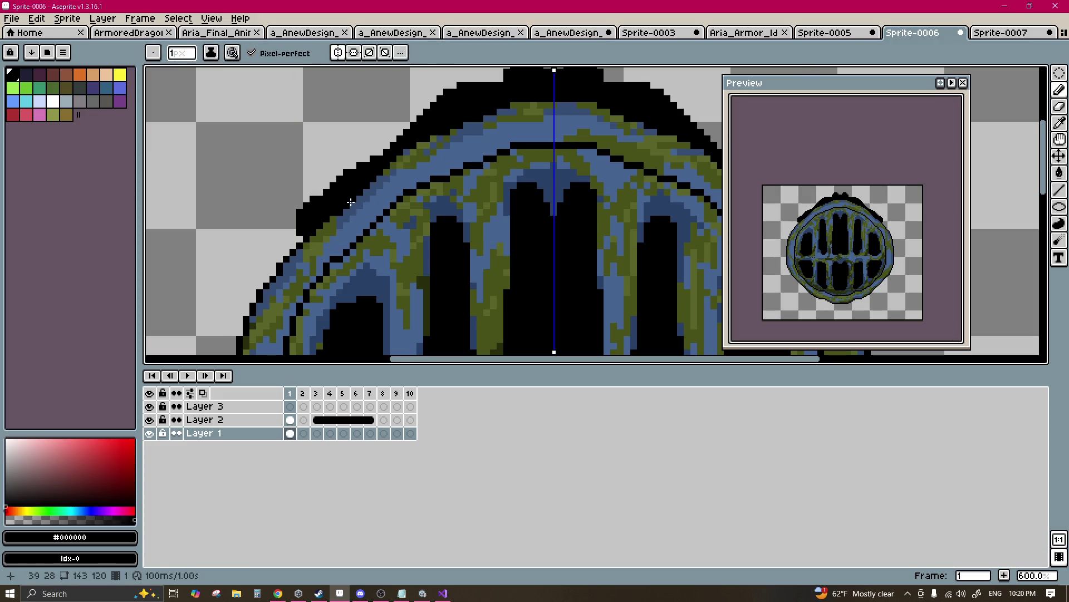
{"action": "scroll", "coordinate": [275, 233], "scroll_direction": "up", "scroll_amount": 3, "text": "alt"}
{"action": "left_click", "coordinate": [282, 227]}
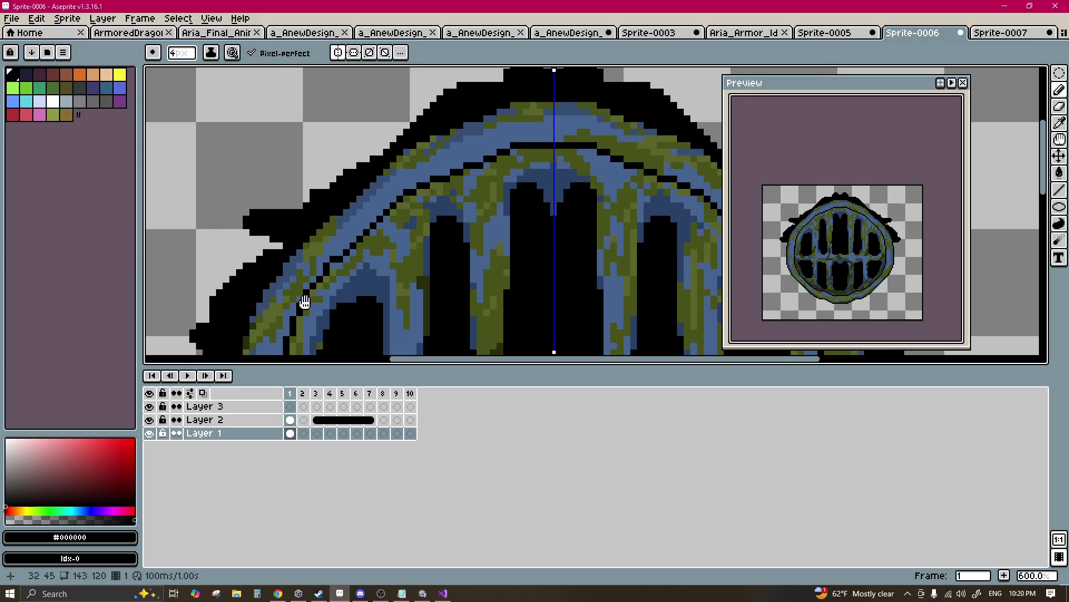
{"action": "scroll", "coordinate": [321, 224], "scroll_direction": "down", "scroll_amount": 2}
{"action": "left_click_drag", "start_coordinate": [288, 244], "coordinate": [279, 279]}
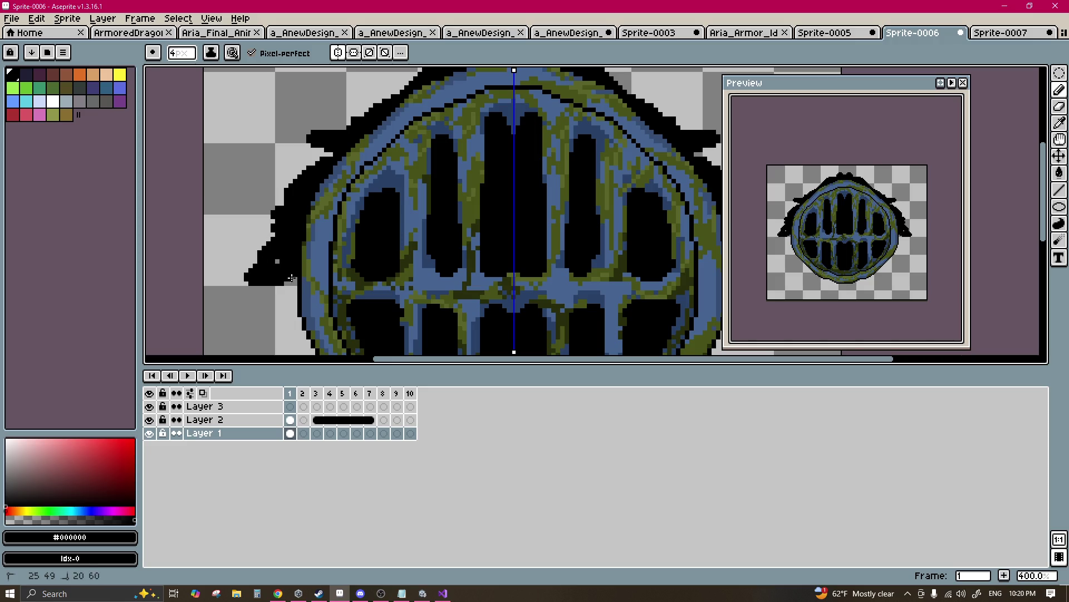
Step: Extend the outline below the dome with drips and erase stray black pixels
{"action": "mouse_move", "coordinate": [317, 333]}
{"action": "left_mouse_down"}
{"action": "mouse_move", "coordinate": [329, 233]}
{"action": "mouse_move", "coordinate": [384, 334]}
{"action": "left_mouse_up"}
{"action": "mouse_move", "coordinate": [384, 334]}
{"action": "left_mouse_down"}
{"action": "mouse_move", "coordinate": [384, 279]}
{"action": "mouse_move", "coordinate": [461, 317]}
{"action": "mouse_move", "coordinate": [484, 270]}
{"action": "left_mouse_up"}
{"action": "mouse_move", "coordinate": [487, 282]}
{"action": "left_mouse_down"}
{"action": "mouse_move", "coordinate": [483, 267]}
{"action": "mouse_move", "coordinate": [470, 302]}
{"action": "left_mouse_up"}
{"action": "left_click", "coordinate": [484, 256], "text": "alt"}
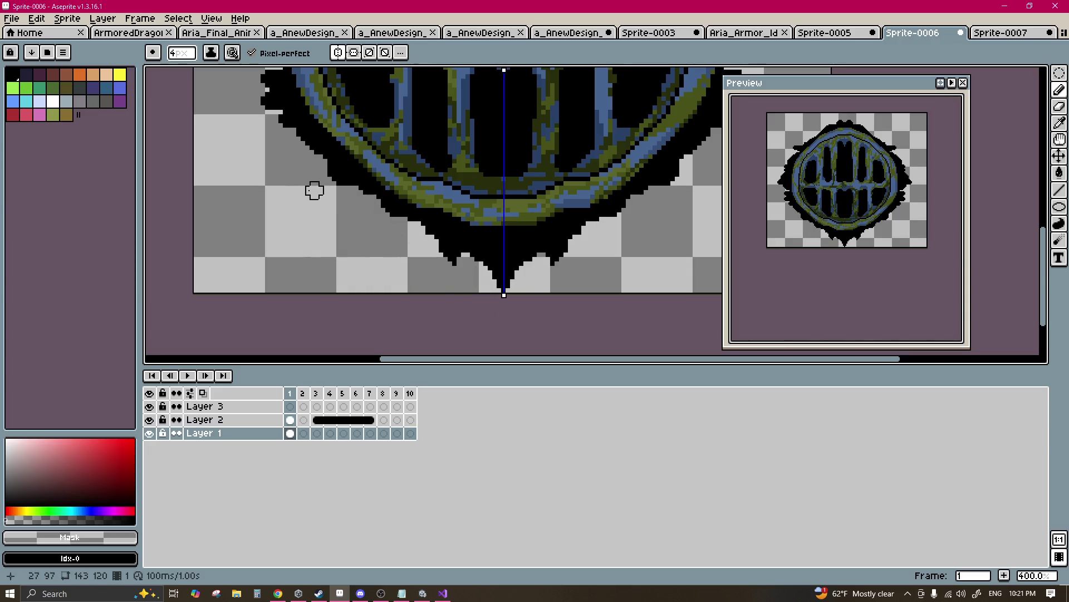
{"action": "scroll", "coordinate": [314, 191], "scroll_direction": "up", "scroll_amount": 5}
{"action": "left_click", "coordinate": [276, 201], "text": "alt"}
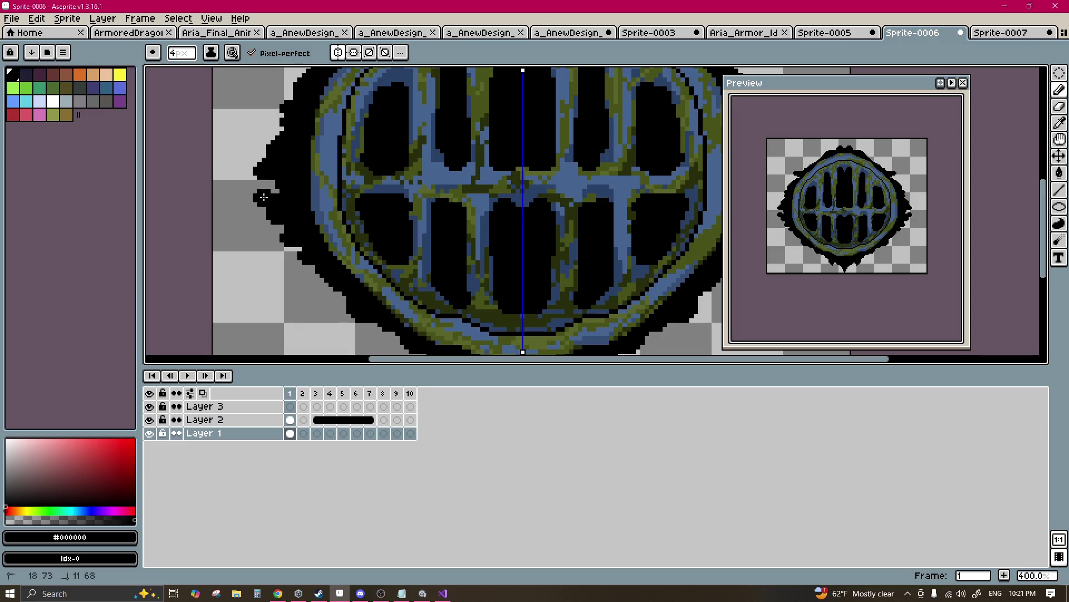
{"action": "scroll", "coordinate": [292, 174], "scroll_direction": "up", "scroll_amount": 4}
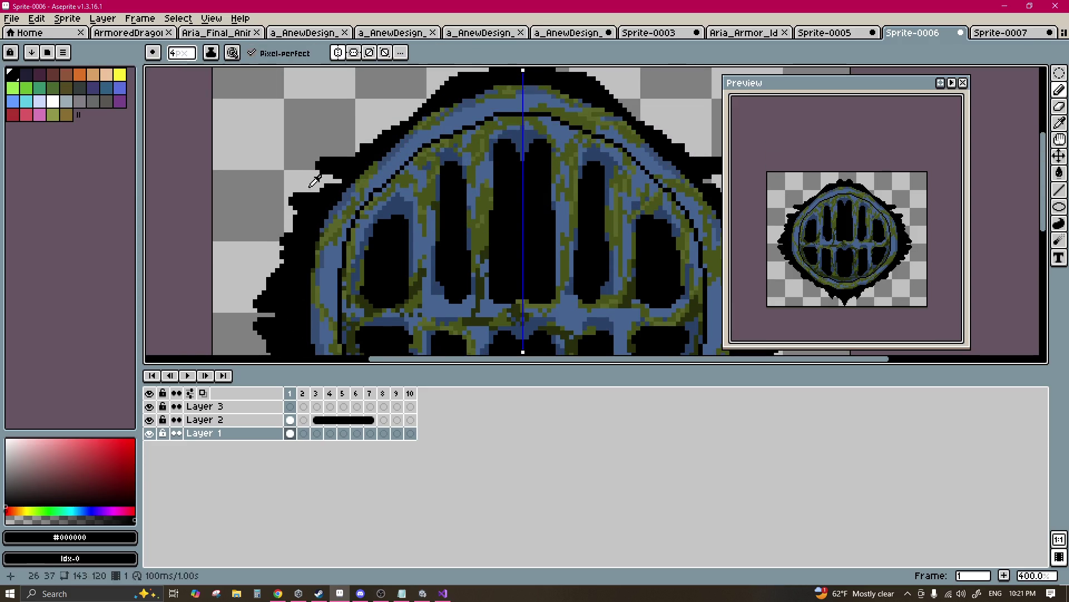
{"action": "left_click", "coordinate": [271, 206], "text": "alt"}
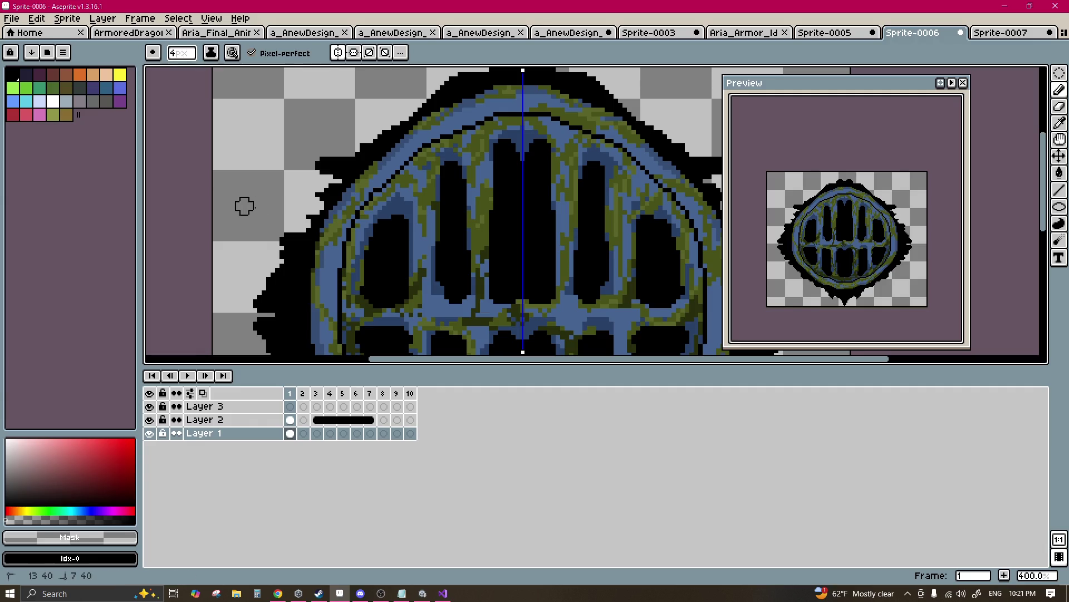
Step: Fill black gaps along the grille's left border and clean pixels around the bottom spike tip
{"action": "key", "text": "ctrl+z"}
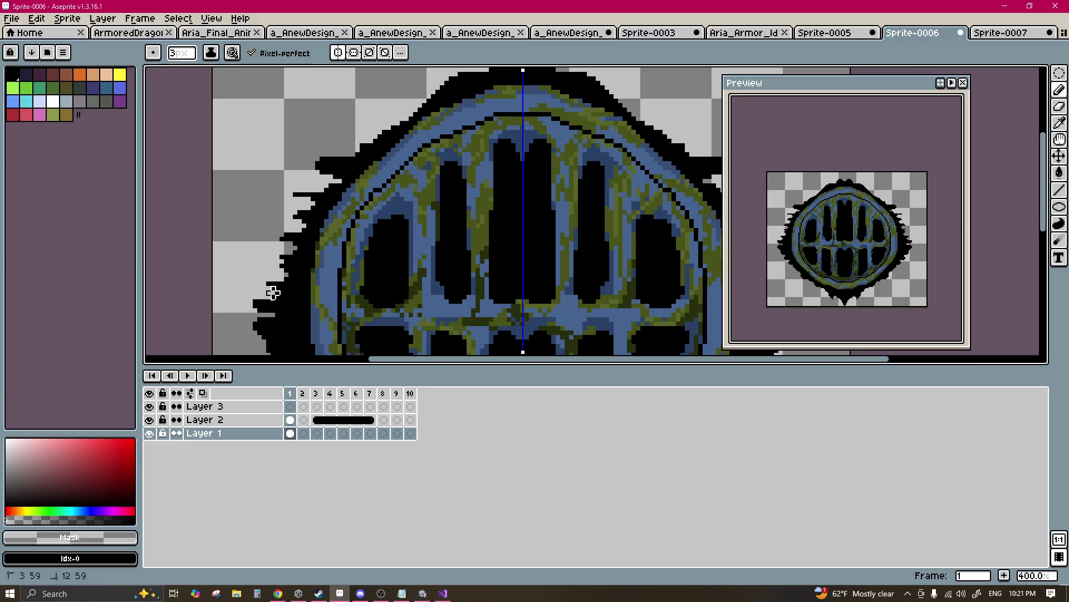
{"action": "scroll", "coordinate": [292, 258], "scroll_direction": "down", "scroll_amount": 2}
{"action": "scroll", "coordinate": [327, 227], "scroll_direction": "up", "scroll_amount": 3}
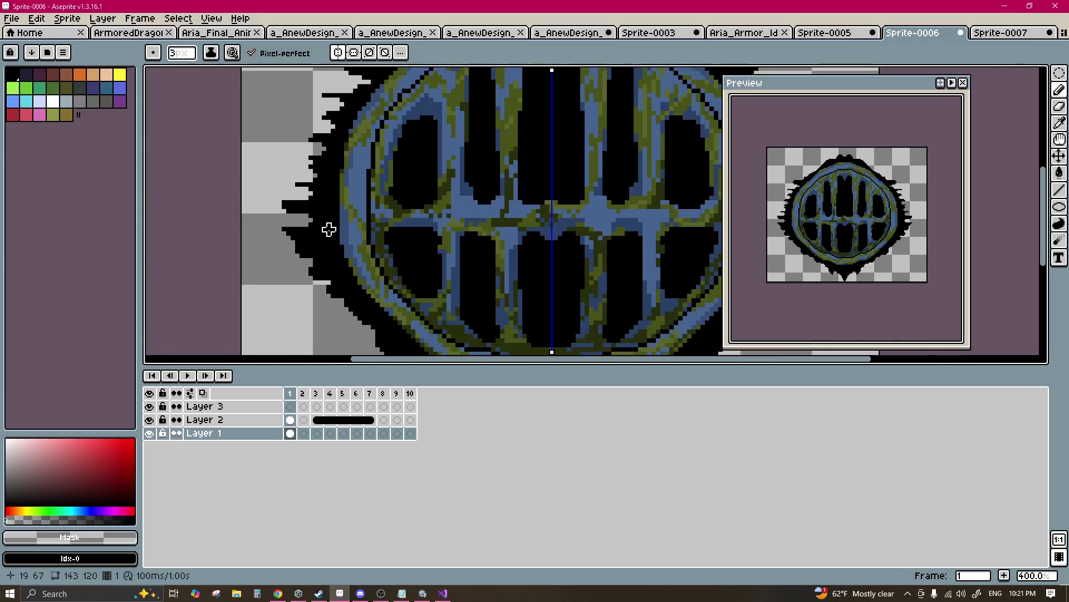
{"action": "left_click", "coordinate": [279, 201]}
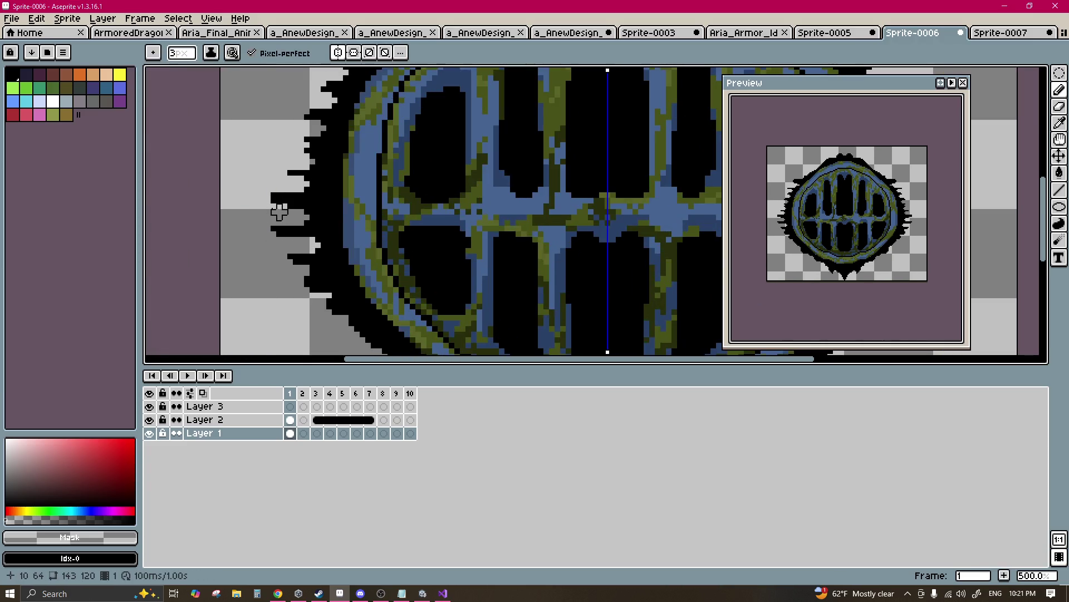
{"action": "scroll", "coordinate": [296, 184], "scroll_direction": "down", "scroll_amount": 2}
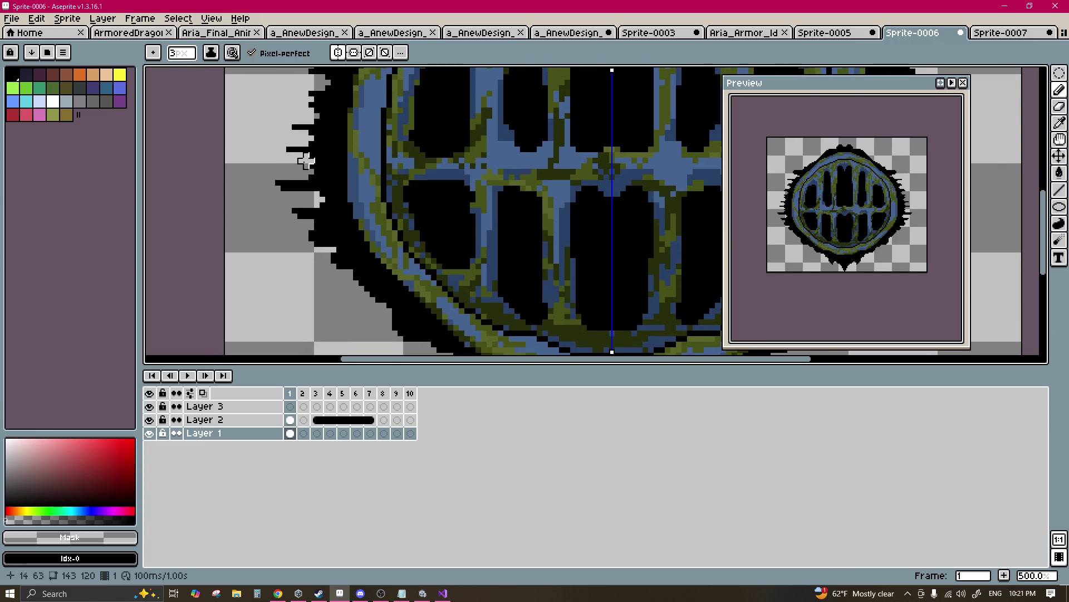
{"action": "scroll", "coordinate": [316, 157], "scroll_direction": "down", "scroll_amount": 1}
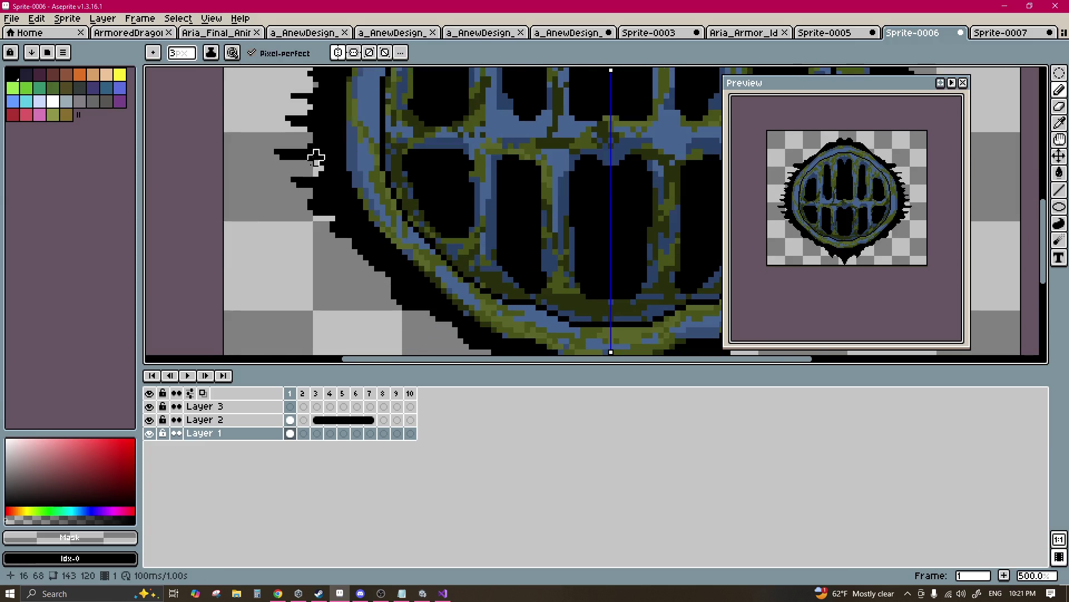
{"action": "left_click", "coordinate": [333, 213]}
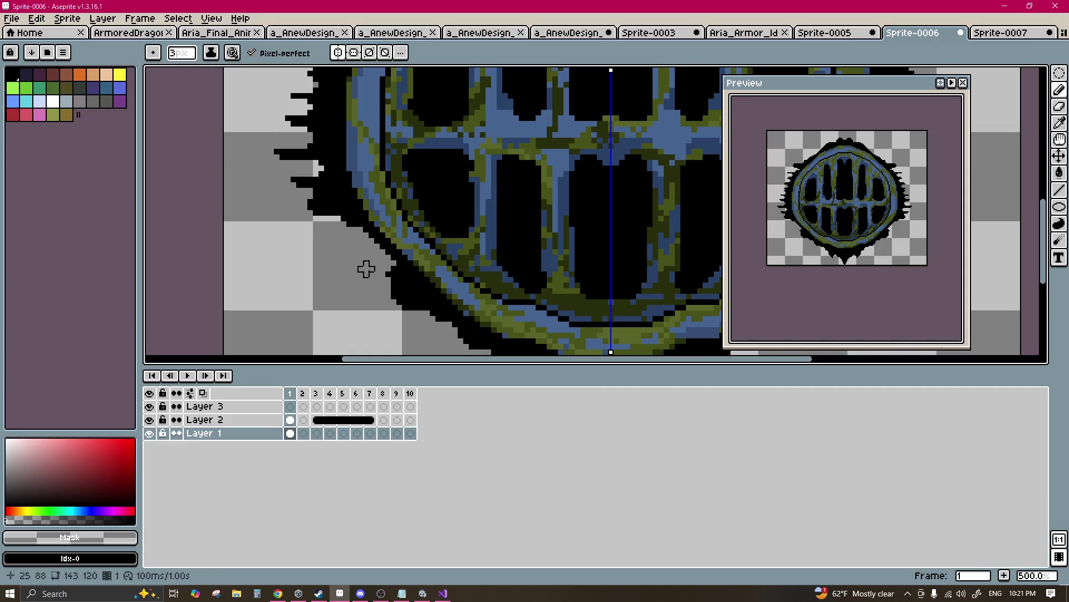
{"action": "left_click_drag", "start_coordinate": [402, 273], "coordinate": [370, 274]}
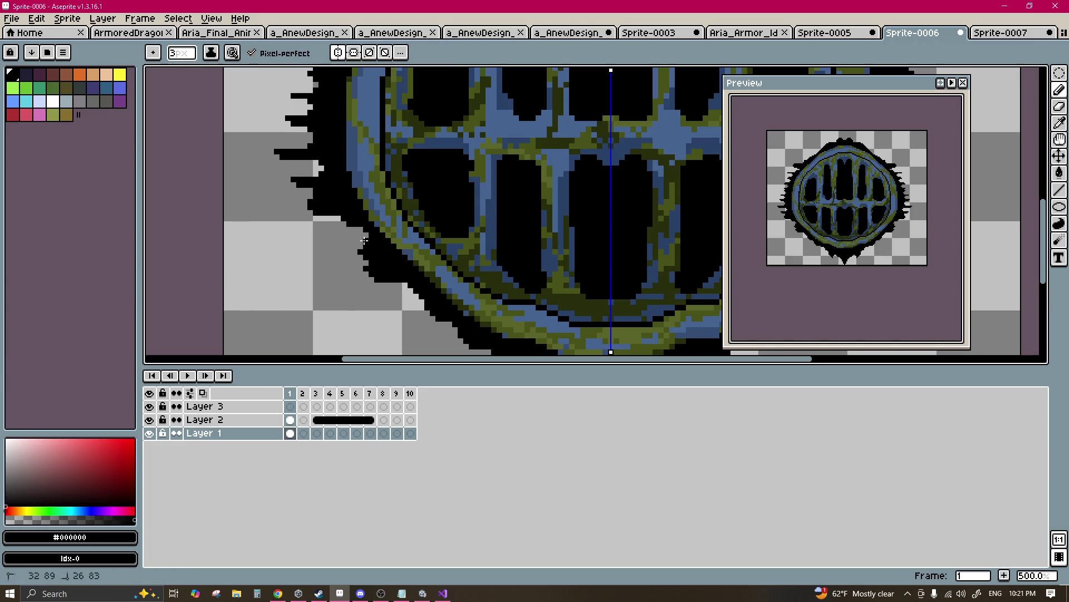
{"action": "scroll", "coordinate": [427, 197], "scroll_direction": "down", "scroll_amount": 3}
{"action": "scroll", "coordinate": [425, 232], "scroll_direction": "up", "scroll_amount": 3}
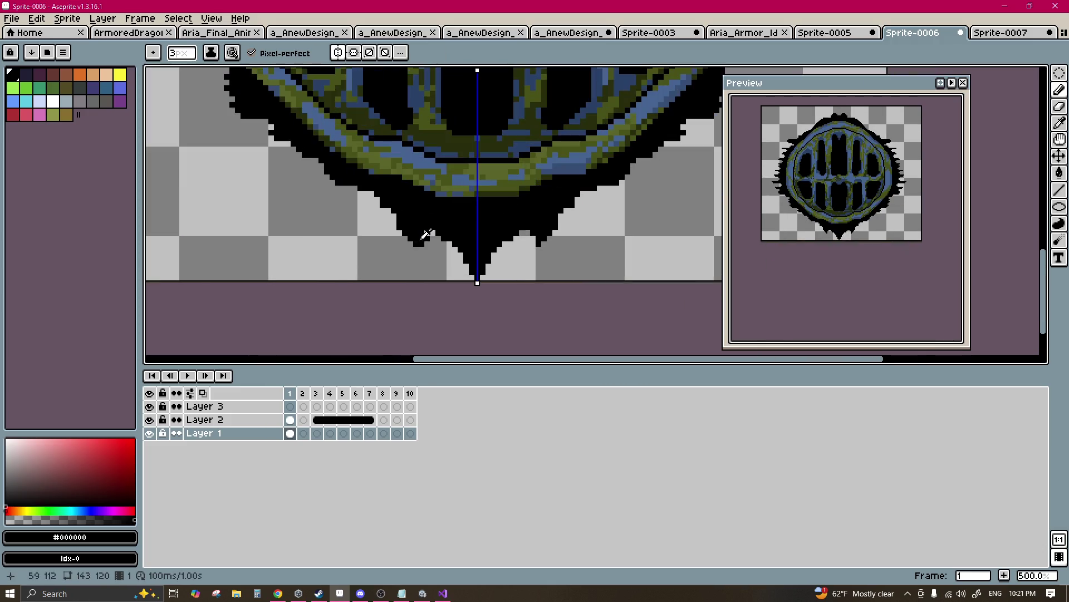
{"action": "left_click", "coordinate": [405, 255], "text": "alt"}
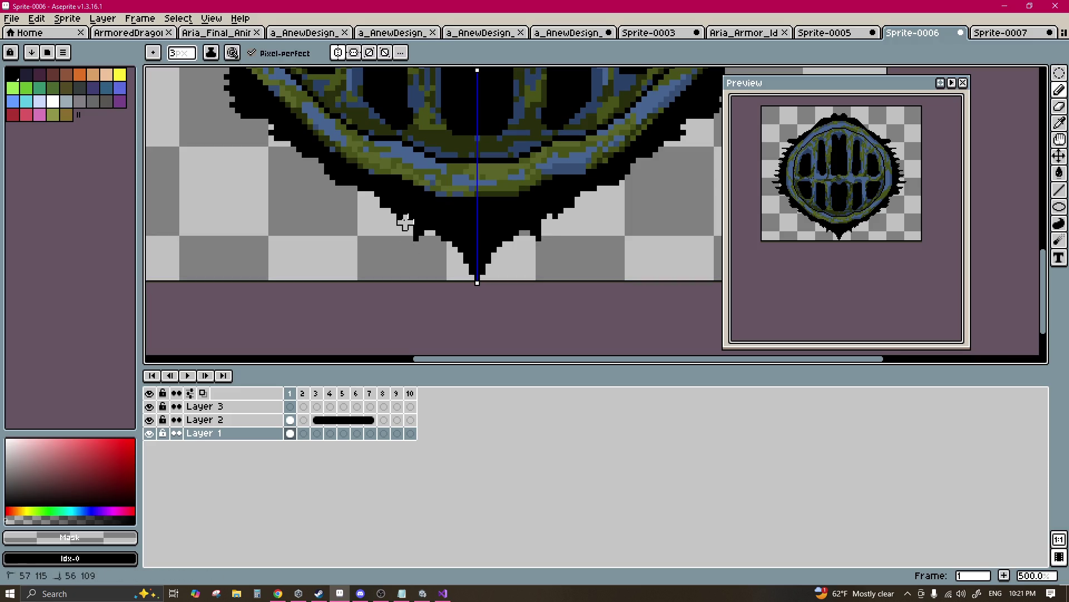
{"action": "left_click_drag", "start_coordinate": [455, 267], "coordinate": [444, 234]}
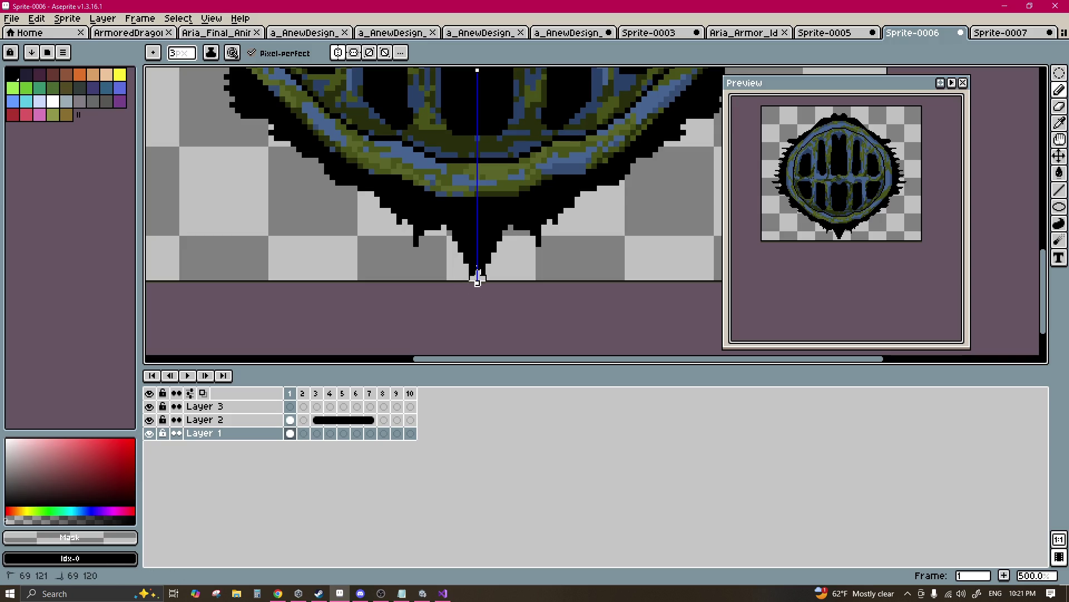
Step: Add mirrored black spikes along the top edge, then trim excess spike pixels
{"action": "scroll", "coordinate": [393, 194], "scroll_direction": "down", "scroll_amount": 2}
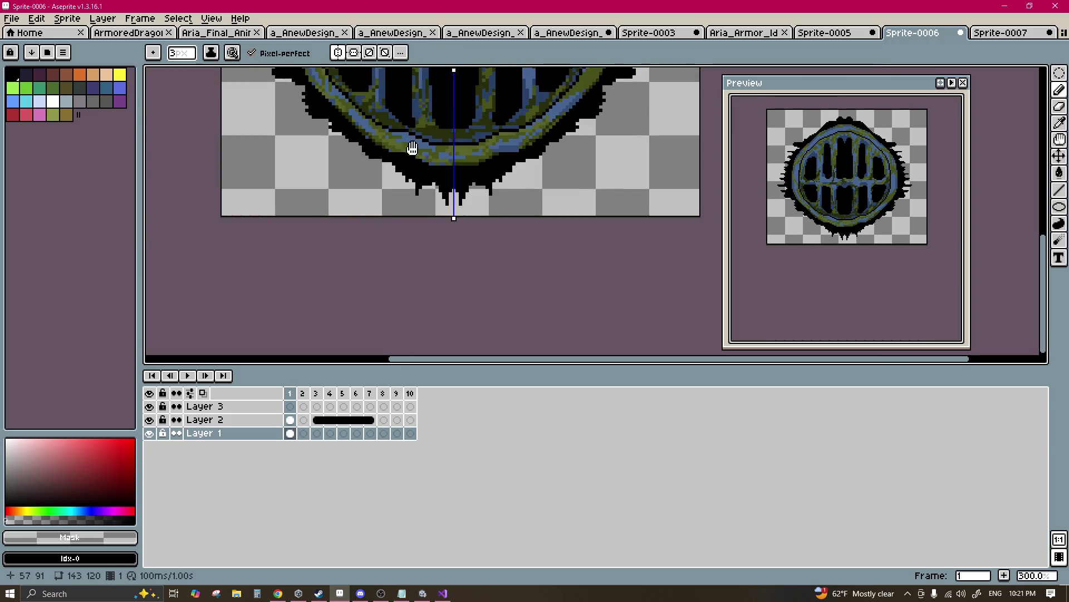
{"action": "scroll", "coordinate": [398, 210], "scroll_direction": "up", "scroll_amount": 3}
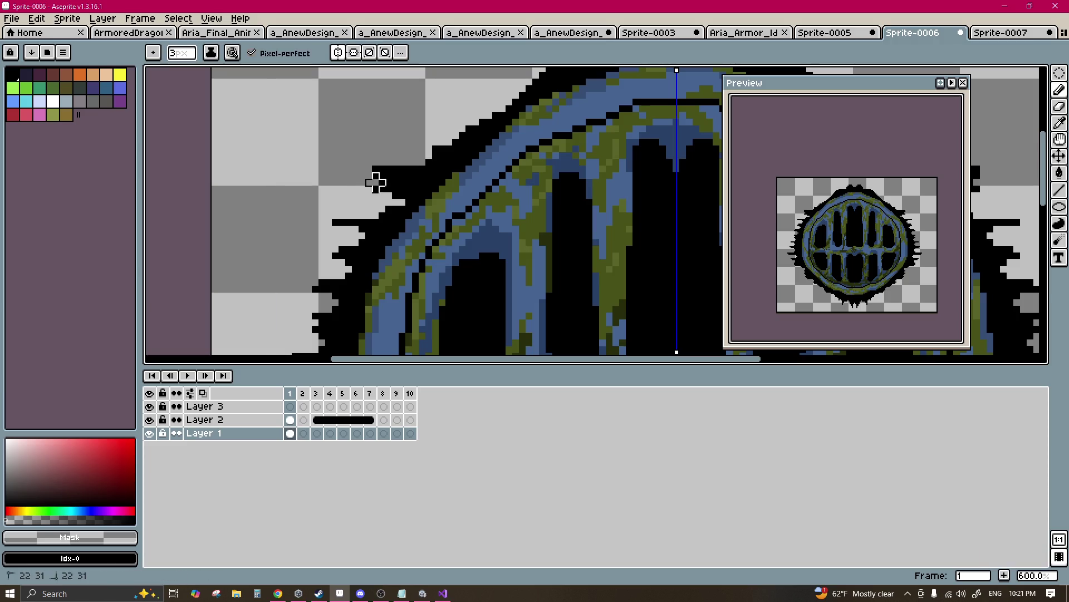
{"action": "scroll", "coordinate": [357, 184], "scroll_direction": "up", "scroll_amount": 2}
{"action": "left_click", "coordinate": [414, 161], "text": "alt"}
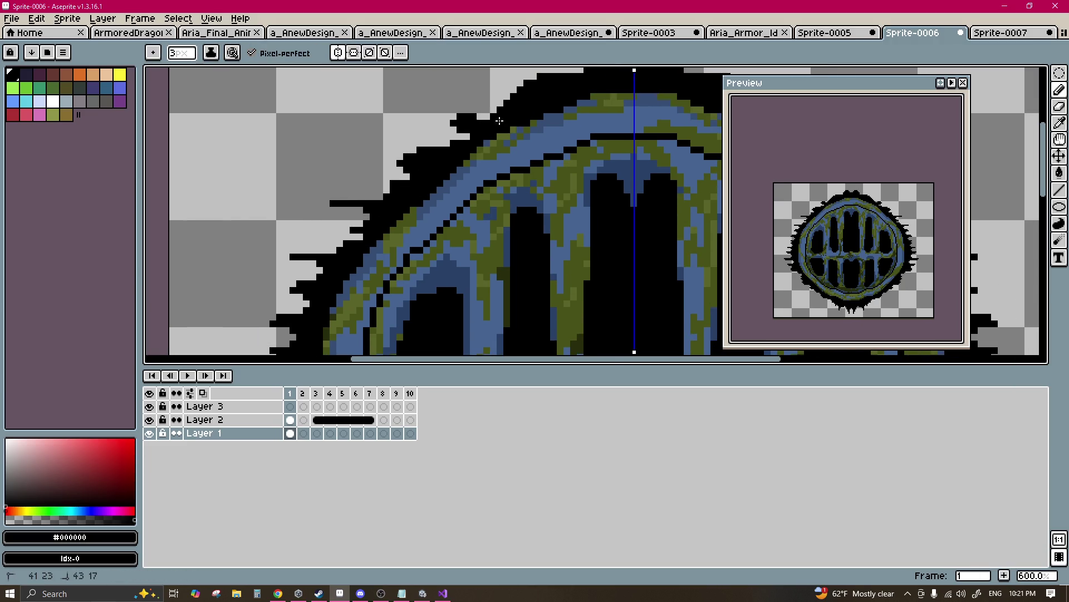
{"action": "left_click_drag", "start_coordinate": [488, 120], "coordinate": [441, 205]}
{"action": "left_click_drag", "start_coordinate": [492, 132], "coordinate": [505, 96]}
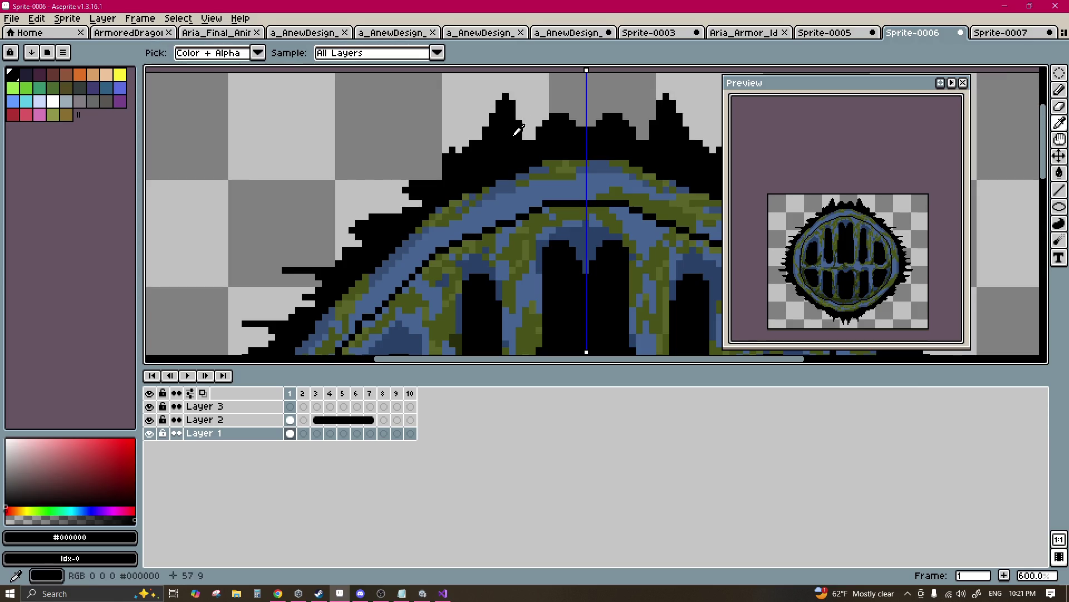
{"action": "mouse_move", "coordinate": [518, 134]}
{"action": "left_mouse_down"}
{"action": "mouse_move", "coordinate": [534, 114]}
{"action": "mouse_move", "coordinate": [538, 142]}
{"action": "mouse_move", "coordinate": [560, 97]}
{"action": "left_mouse_up"}
{"action": "key", "text": "x"}
{"action": "left_click_drag", "start_coordinate": [479, 145], "coordinate": [500, 110]}
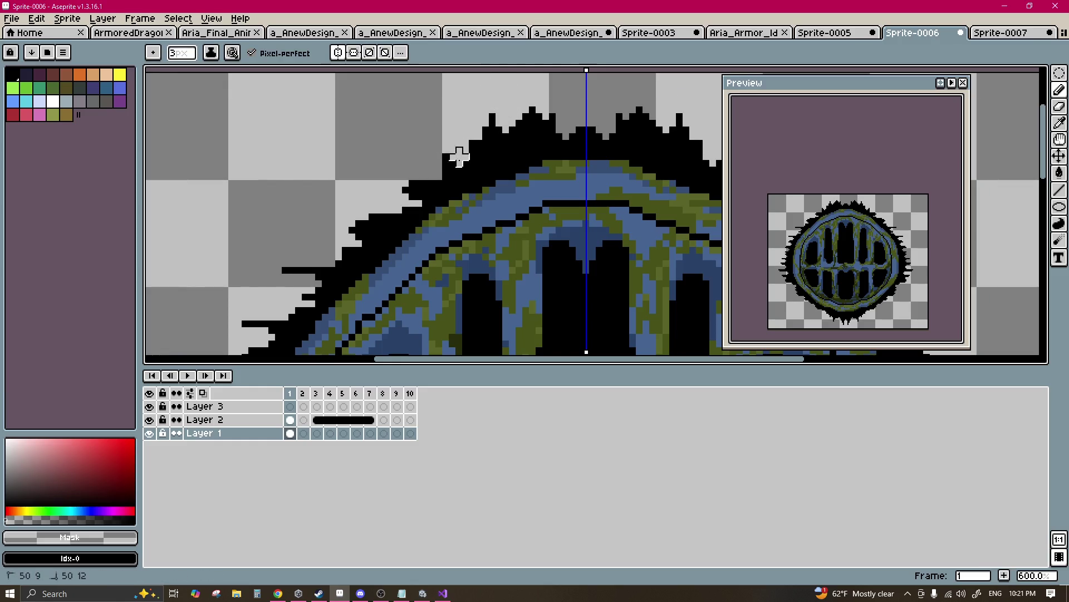
Step: Touch up the spiky outline, adding black pixels and erasing stray ones along its edge
{"action": "left_click", "coordinate": [412, 187], "text": "alt"}
{"action": "mouse_move", "coordinate": [402, 185]}
{"action": "left_mouse_down"}
{"action": "mouse_move", "coordinate": [410, 208]}
{"action": "mouse_move", "coordinate": [389, 181]}
{"action": "mouse_move", "coordinate": [405, 177]}
{"action": "left_mouse_up"}
{"action": "left_click", "coordinate": [389, 175], "text": "alt"}
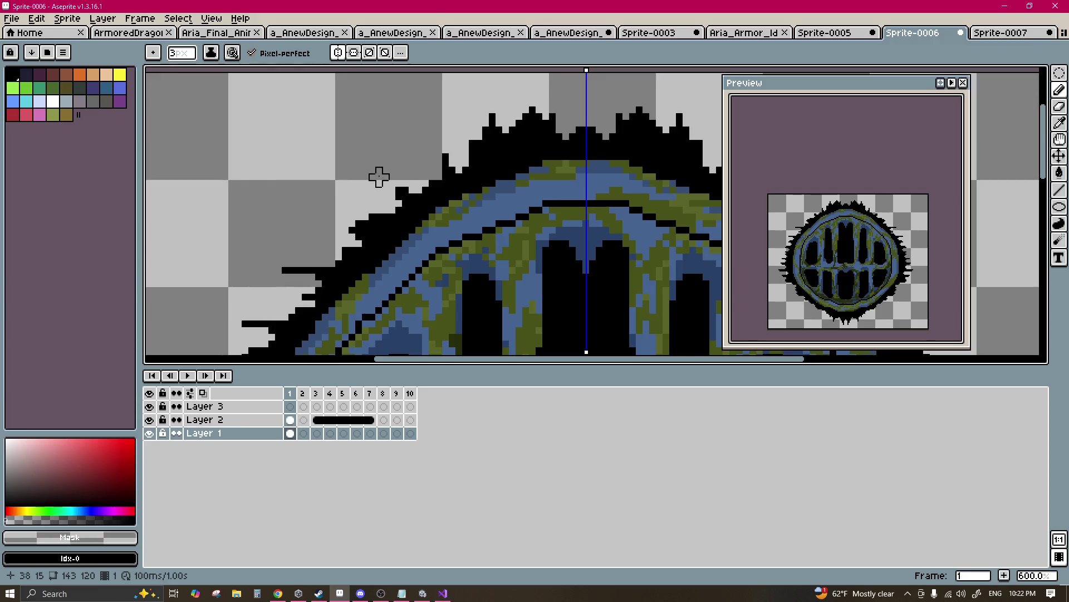
{"action": "scroll", "coordinate": [422, 279], "scroll_direction": "down", "scroll_amount": 4}
{"action": "scroll", "coordinate": [529, 284], "scroll_direction": "up", "scroll_amount": 5}
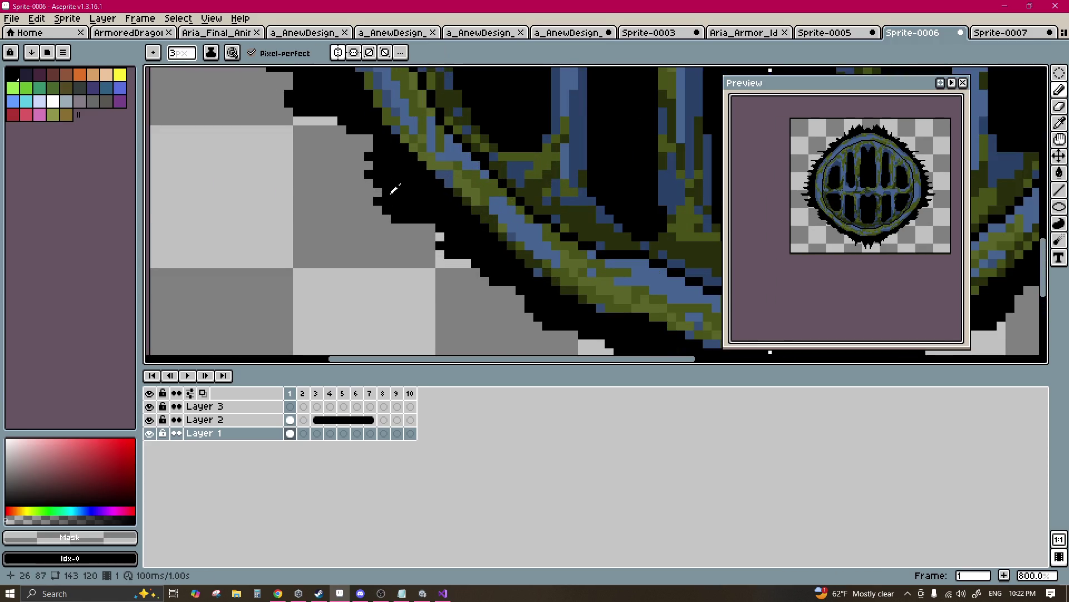
{"action": "mouse_move", "coordinate": [363, 195]}
{"action": "left_mouse_down"}
{"action": "mouse_move", "coordinate": [399, 203]}
{"action": "mouse_move", "coordinate": [359, 193]}
{"action": "left_mouse_up"}
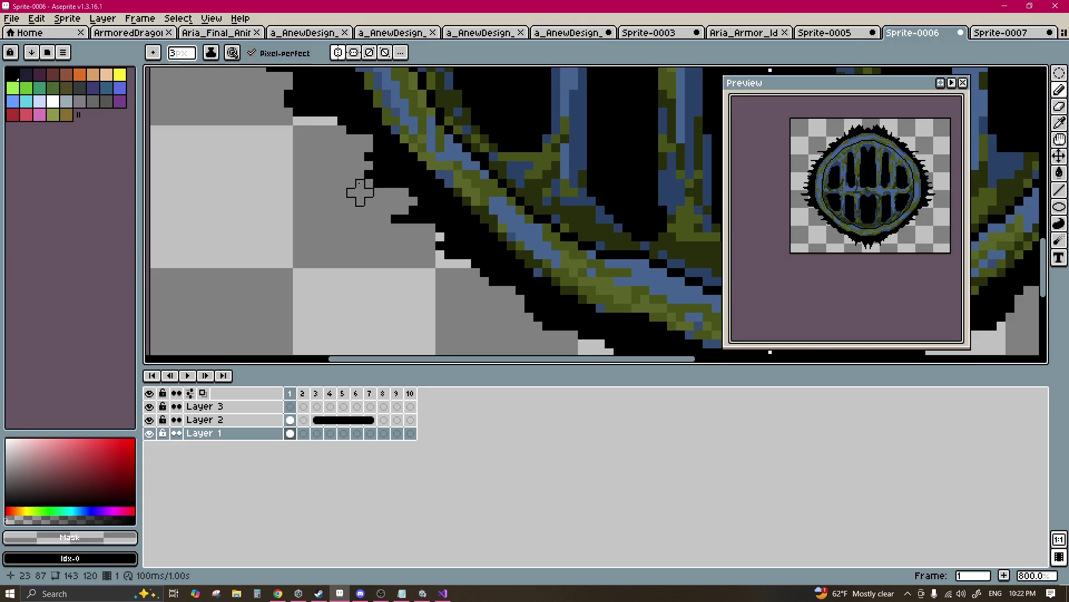
{"action": "left_click", "coordinate": [403, 173], "text": "alt"}
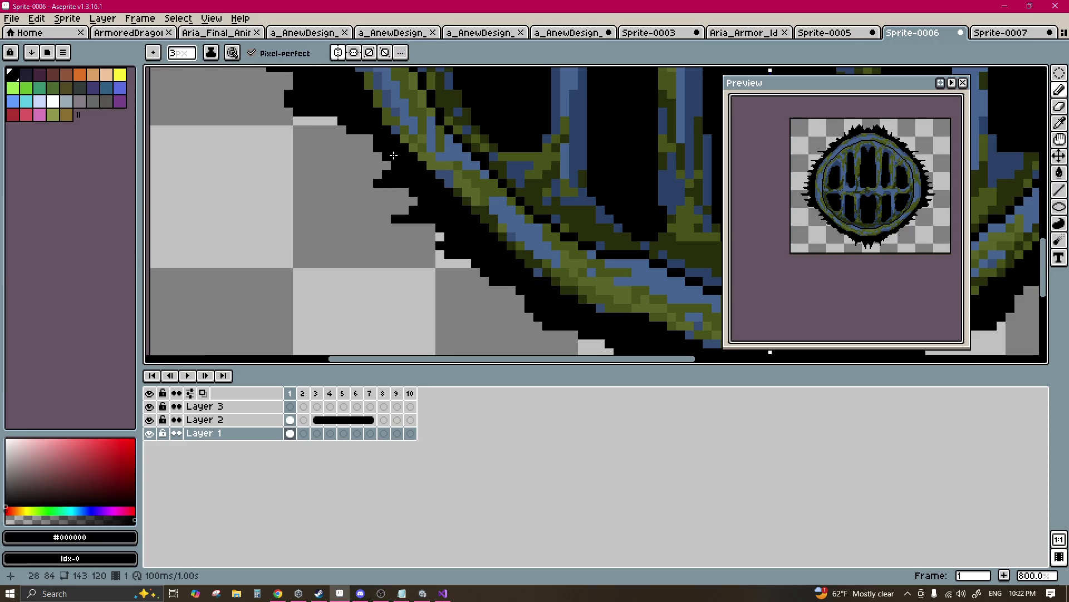
{"action": "scroll", "coordinate": [436, 131], "scroll_direction": "down", "scroll_amount": 3}
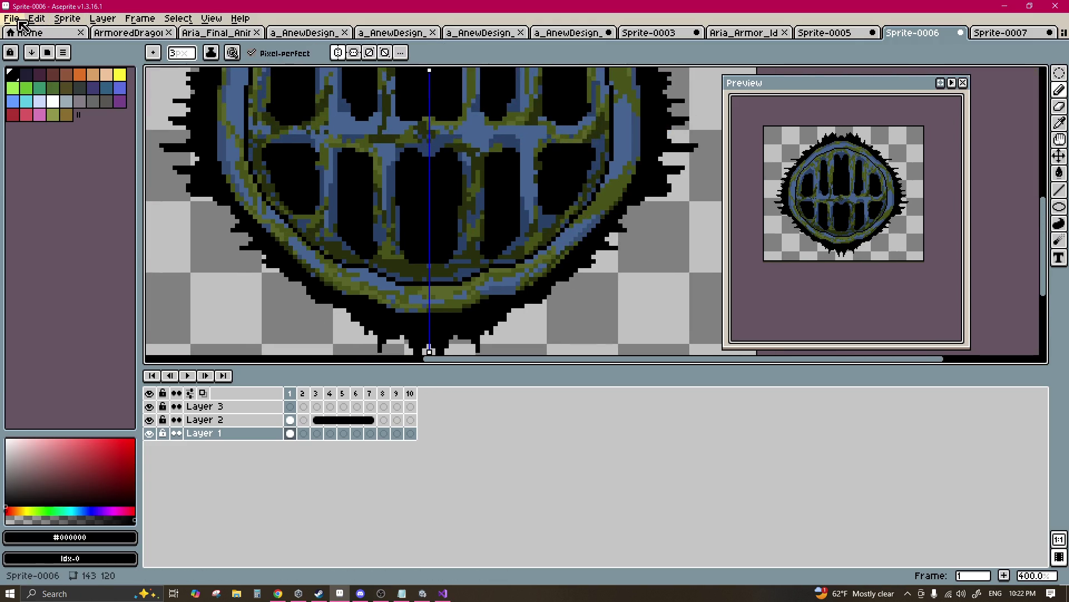
Step: Export the sprite sheet with only the selected frames, overwriting the existing file
{"action": "left_click", "coordinate": [12, 19]}
{"action": "mouse_move", "coordinate": [71, 127]}
{"action": "left_click", "coordinate": [212, 144]}
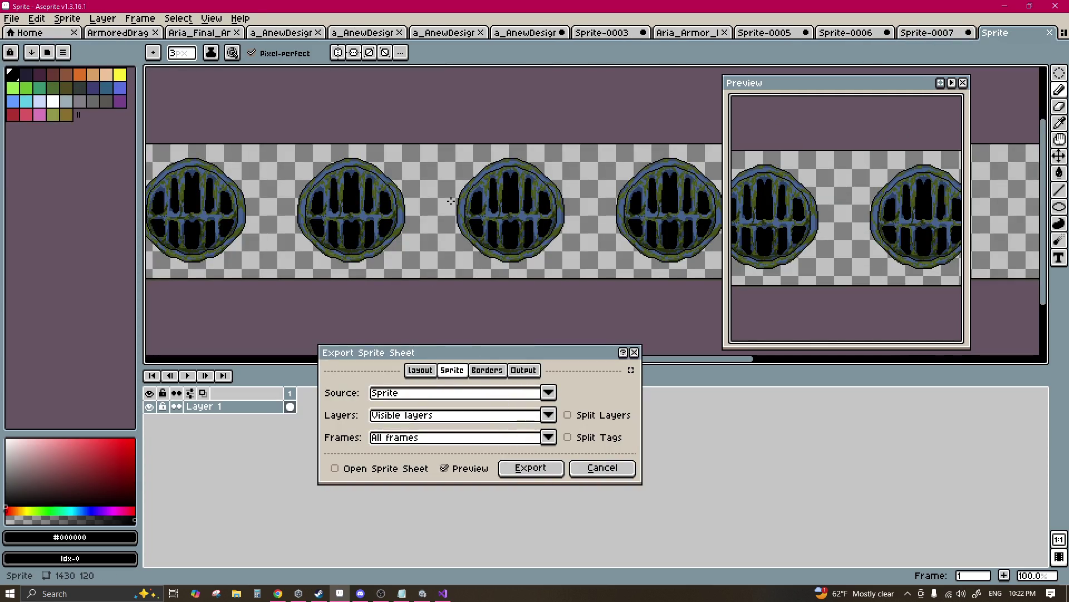
{"action": "scroll", "coordinate": [450, 201], "scroll_direction": "down", "scroll_amount": 2}
{"action": "scroll", "coordinate": [450, 201], "scroll_direction": "up", "scroll_amount": 1}
{"action": "left_click", "coordinate": [411, 438]}
{"action": "left_click", "coordinate": [362, 470]}
{"action": "left_click", "coordinate": [531, 468]}
{"action": "left_click", "coordinate": [493, 328]}
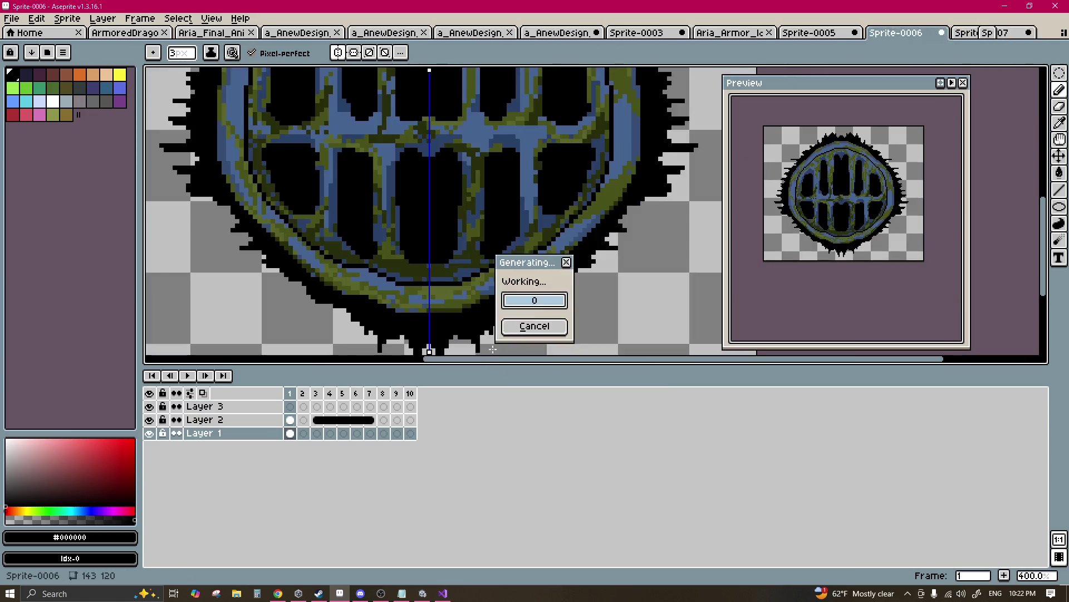
Step: Check the running game in Unity, then return to Aseprite's Sprite-0007 eye-pattern sprite
{"action": "key", "text": "alt+Tab"}
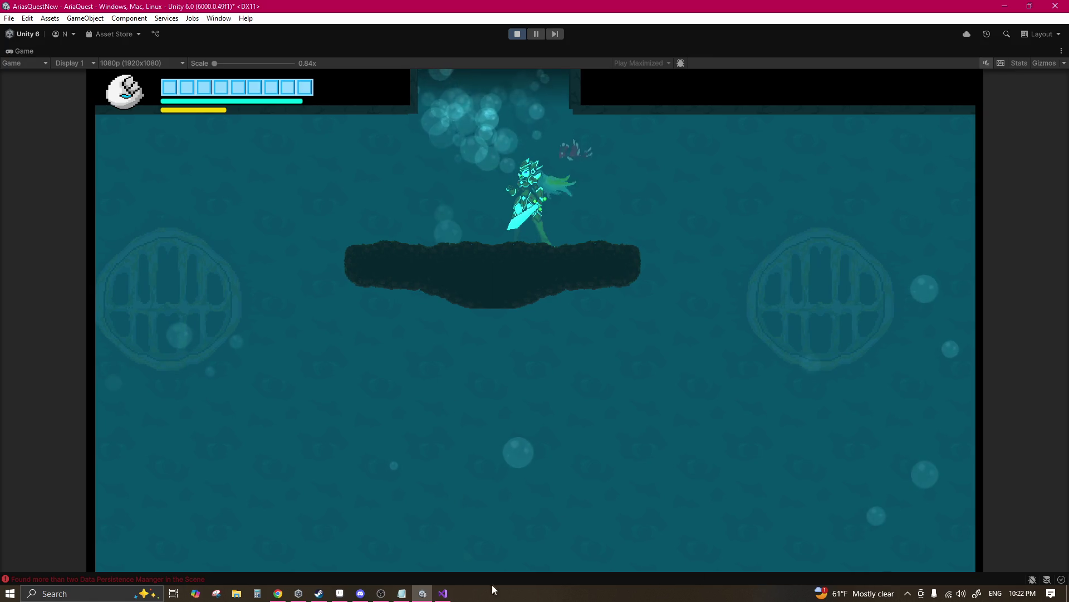
{"action": "left_click", "coordinate": [340, 592]}
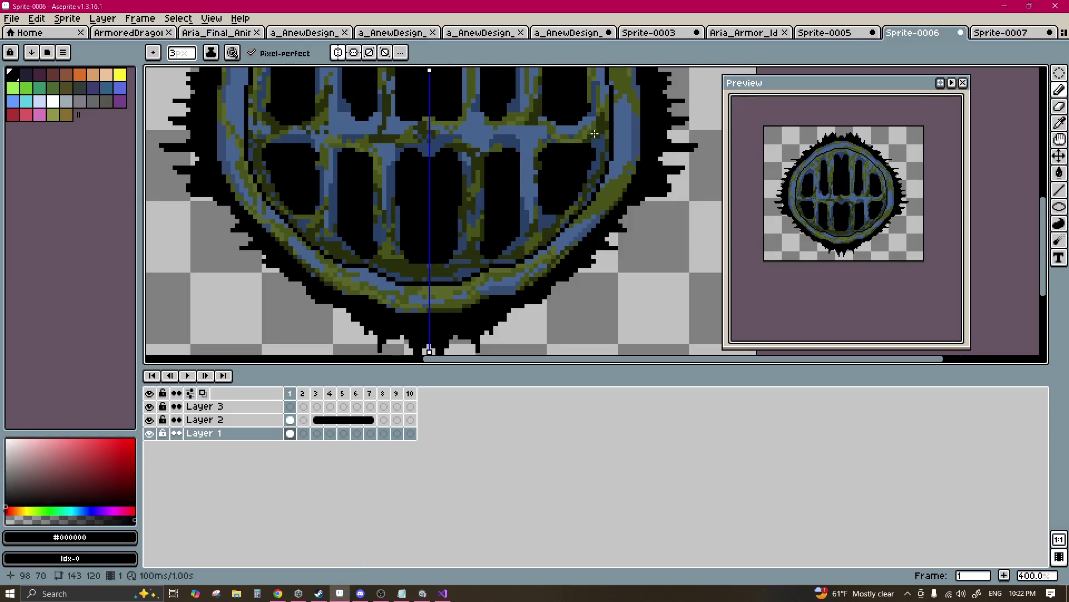
{"action": "left_click", "coordinate": [1002, 33]}
Step: Eyedrop the #002a2a teal background and fill it darker, then undo the too-dark fill
{"action": "scroll", "coordinate": [375, 179], "scroll_direction": "up", "scroll_amount": 2}
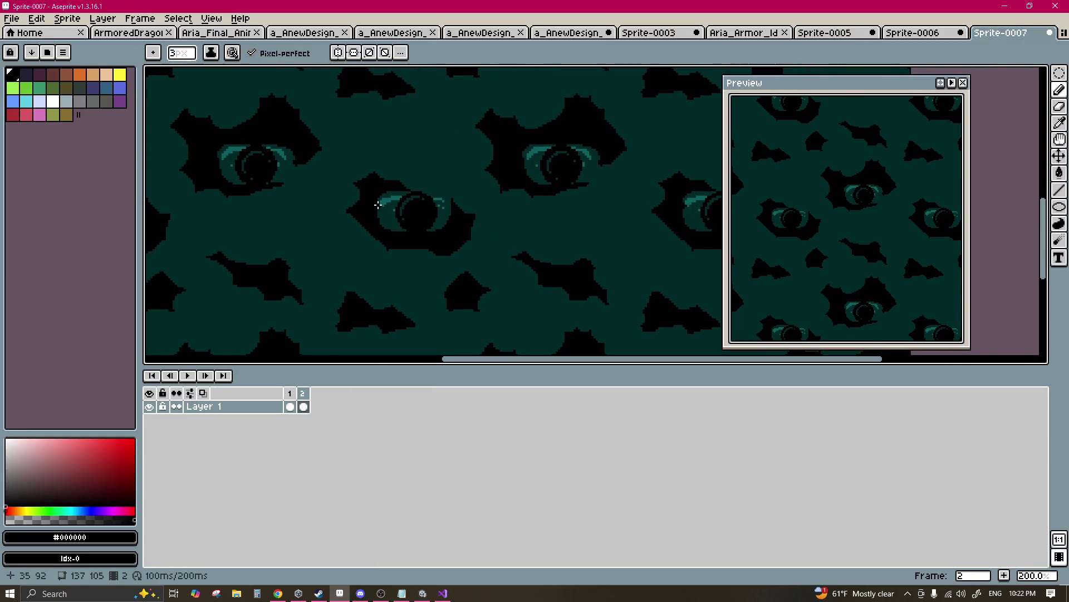
{"action": "key", "text": "g"}
{"action": "key", "text": "i"}
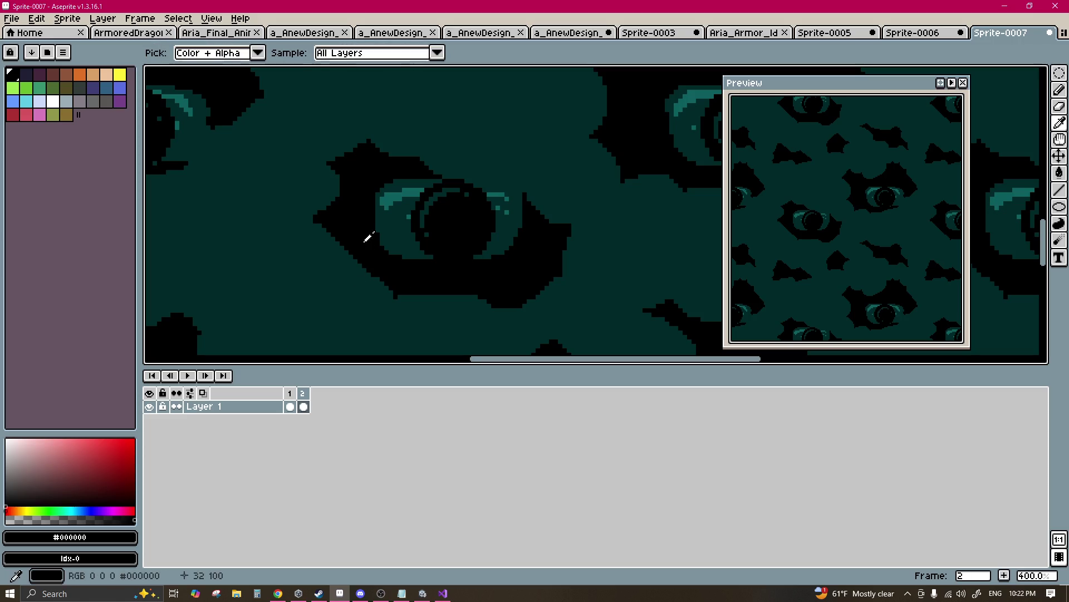
{"action": "left_click", "coordinate": [332, 258]}
{"action": "left_click", "coordinate": [138, 495]}
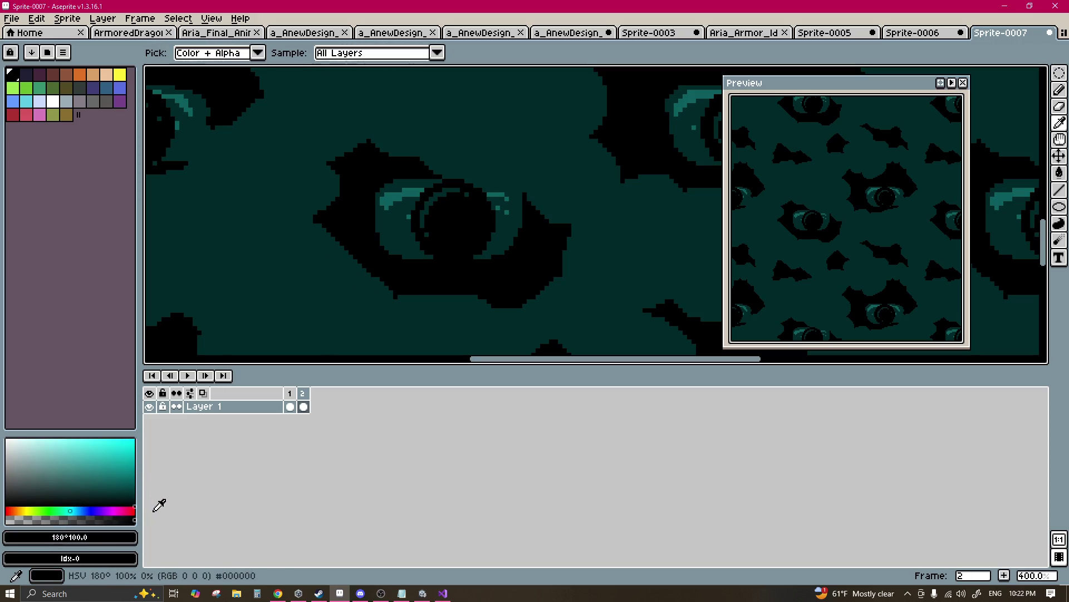
{"action": "key", "text": "g"}
{"action": "left_click", "coordinate": [254, 324]}
{"action": "key", "text": "ctrl+z"}
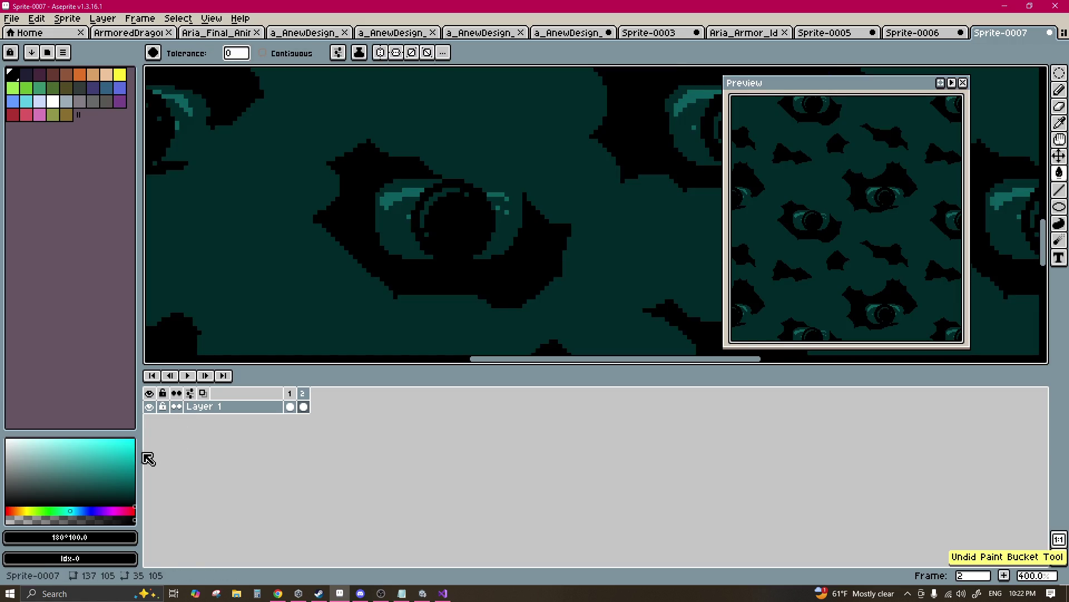
Step: Refill the background with an adjusted near-black teal shade
{"action": "left_click", "coordinate": [135, 489]}
{"action": "key", "text": "i"}
{"action": "left_click", "coordinate": [139, 489]}
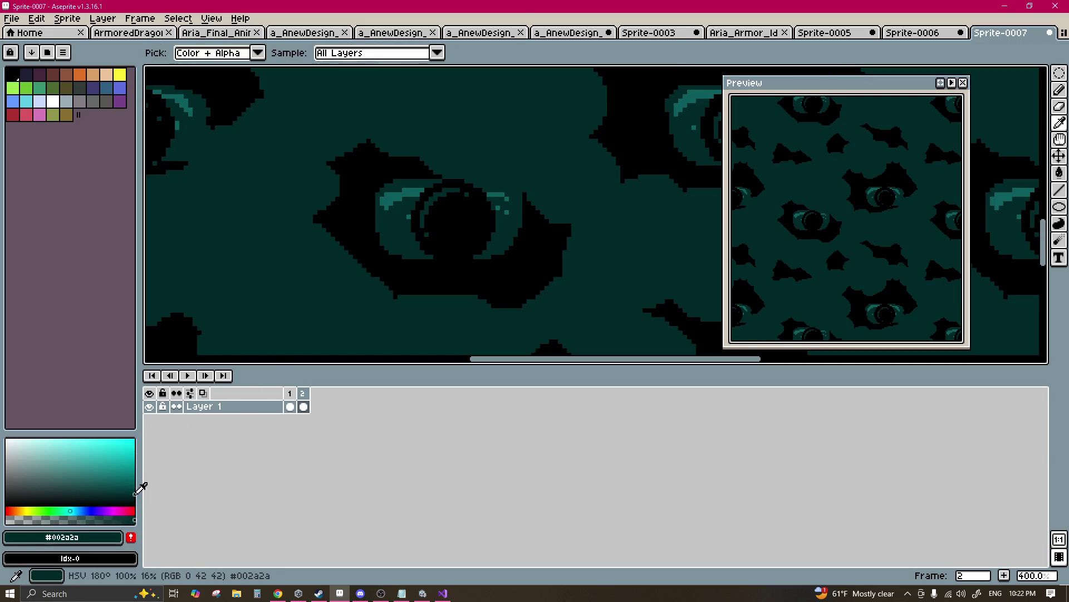
{"action": "key", "text": "g"}
{"action": "left_click", "coordinate": [296, 306]}
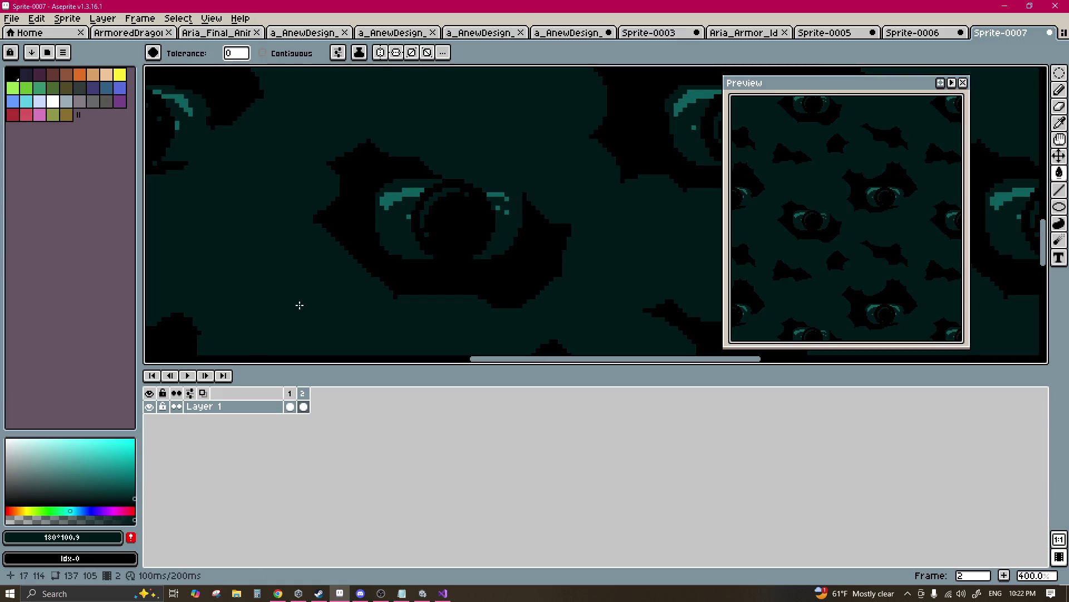
{"action": "left_click", "coordinate": [12, 18]}
Step: Export the sprite sheet over WaterBrickBG.png and switch to the running game in Unity
{"action": "mouse_move", "coordinate": [83, 133]}
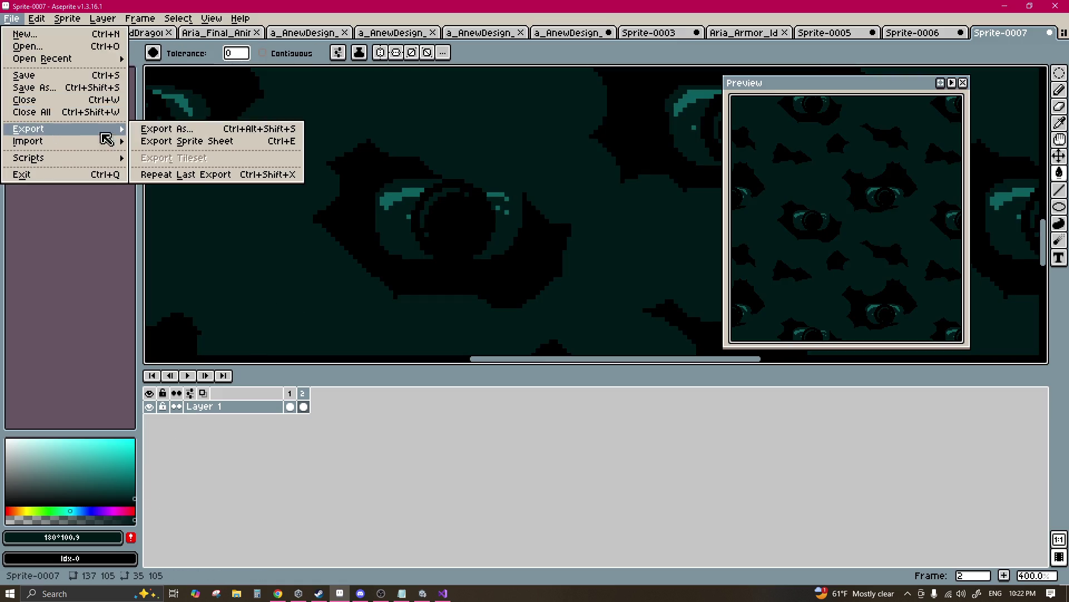
{"action": "left_click", "coordinate": [203, 142]}
{"action": "left_click", "coordinate": [529, 468]}
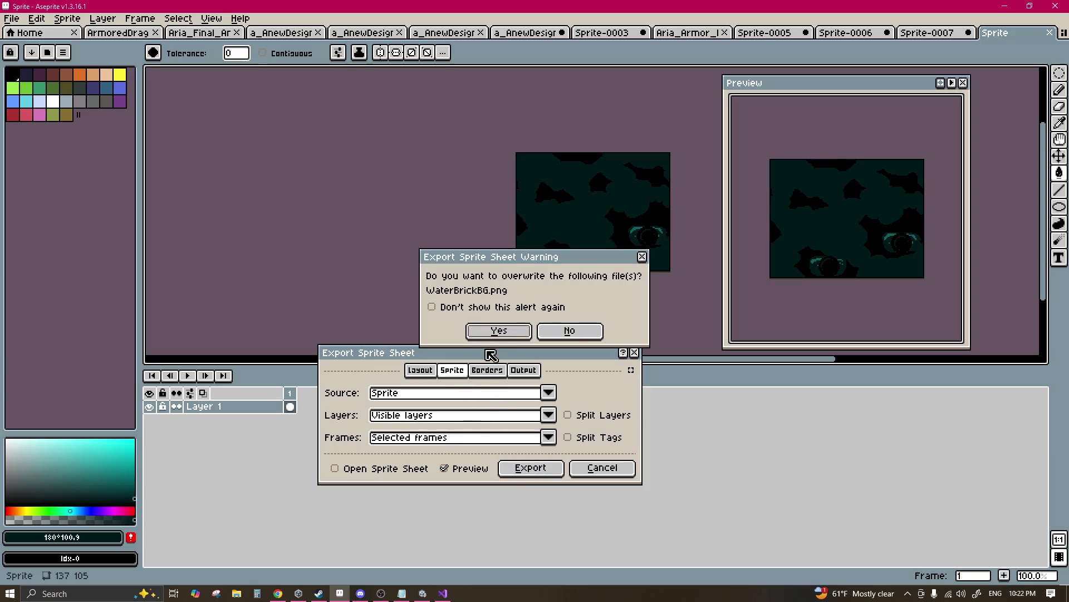
{"action": "left_click", "coordinate": [489, 334]}
{"action": "left_click", "coordinate": [422, 594]}
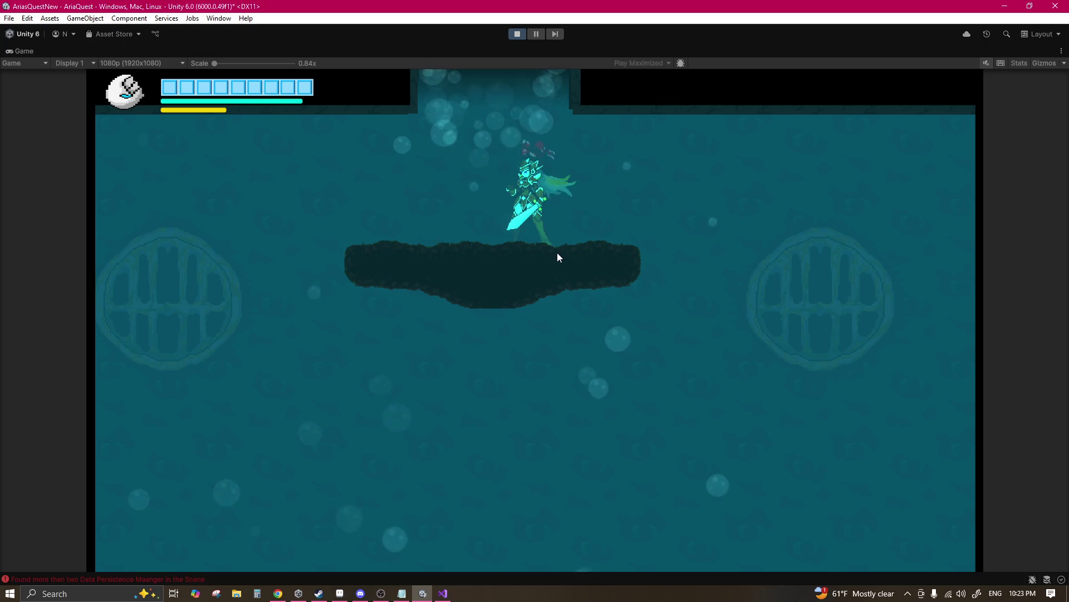
Step: Swing the sword once in the game to view the darker background, then return to Aseprite
{"action": "key", "text": "j"}
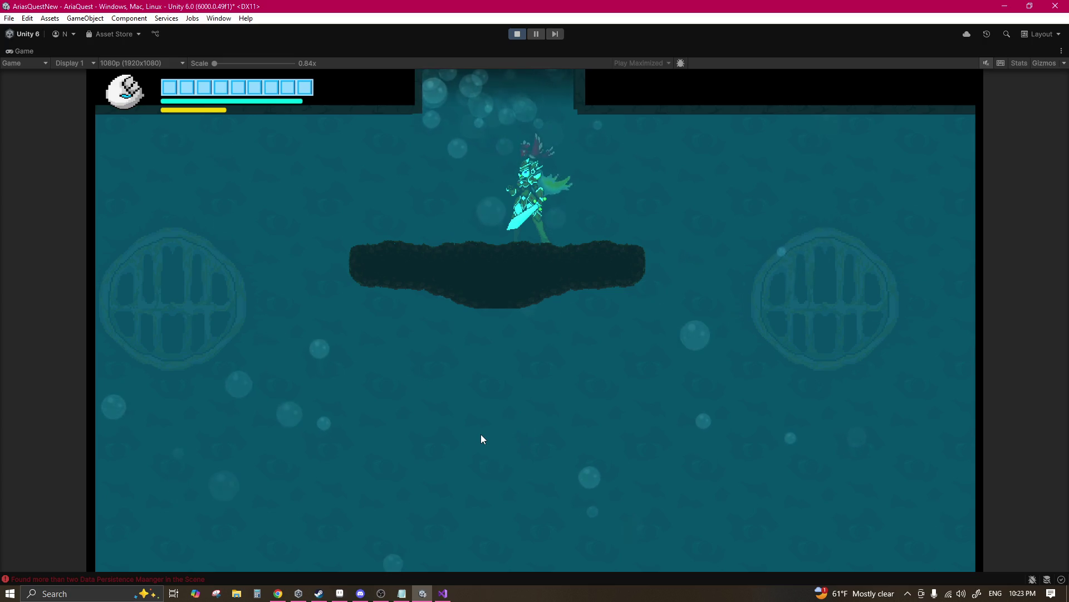
{"action": "left_click", "coordinate": [340, 593]}
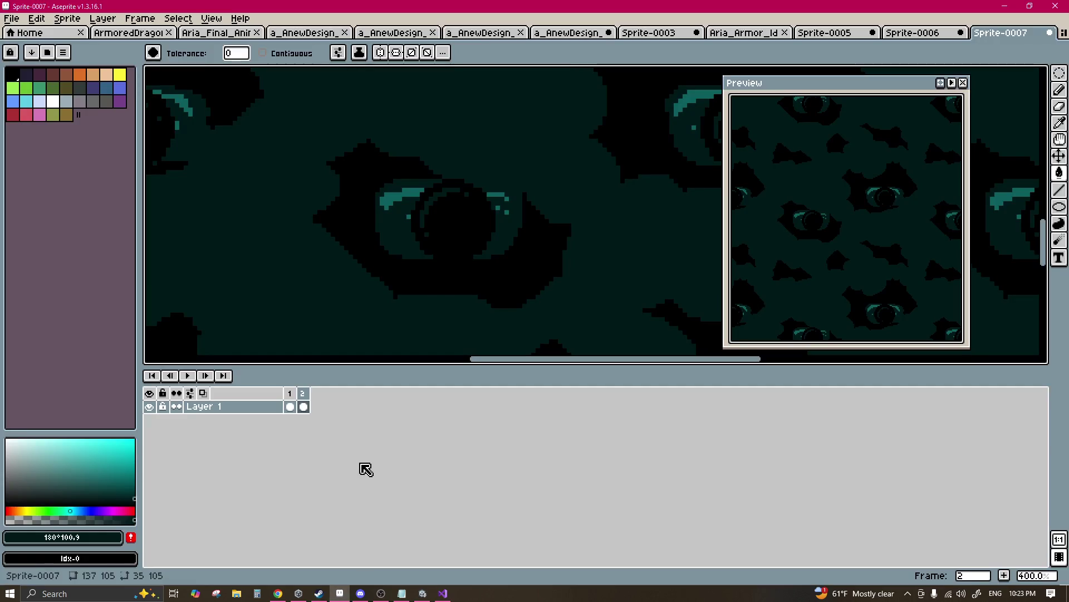
Step: Magic-wand the eye highlights and raise their Hue/Saturation lightness to 48, checking it in Unity
{"action": "key", "text": "w"}
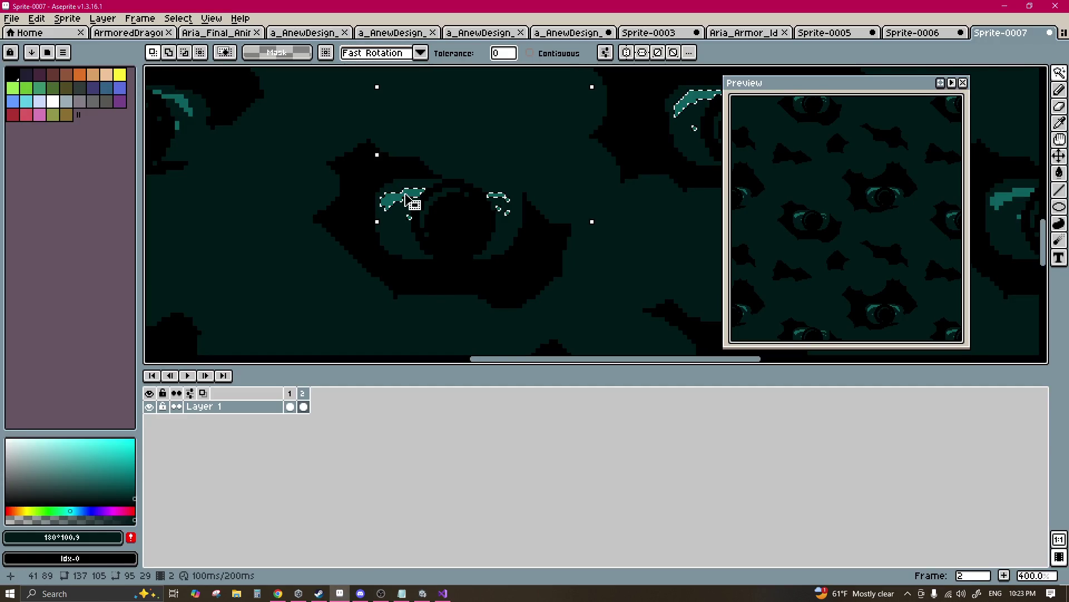
{"action": "key", "text": "ctrl+u"}
{"action": "mouse_move", "coordinate": [362, 396]}
{"action": "left_mouse_down"}
{"action": "mouse_move", "coordinate": [325, 396]}
{"action": "mouse_move", "coordinate": [401, 396]}
{"action": "left_mouse_up"}
{"action": "left_click", "coordinate": [443, 328]}
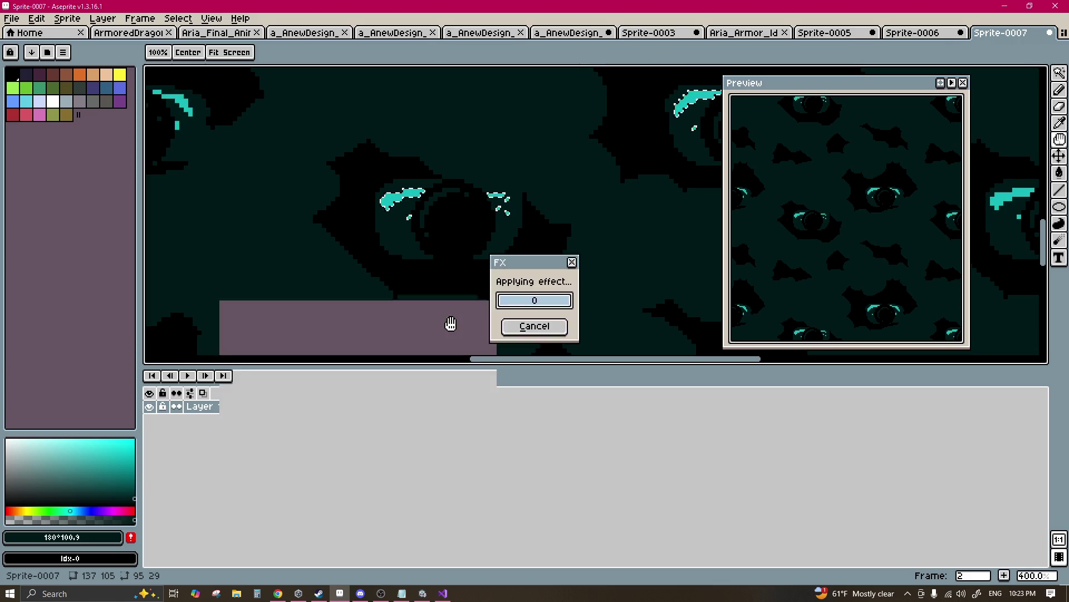
{"action": "left_click", "coordinate": [423, 592]}
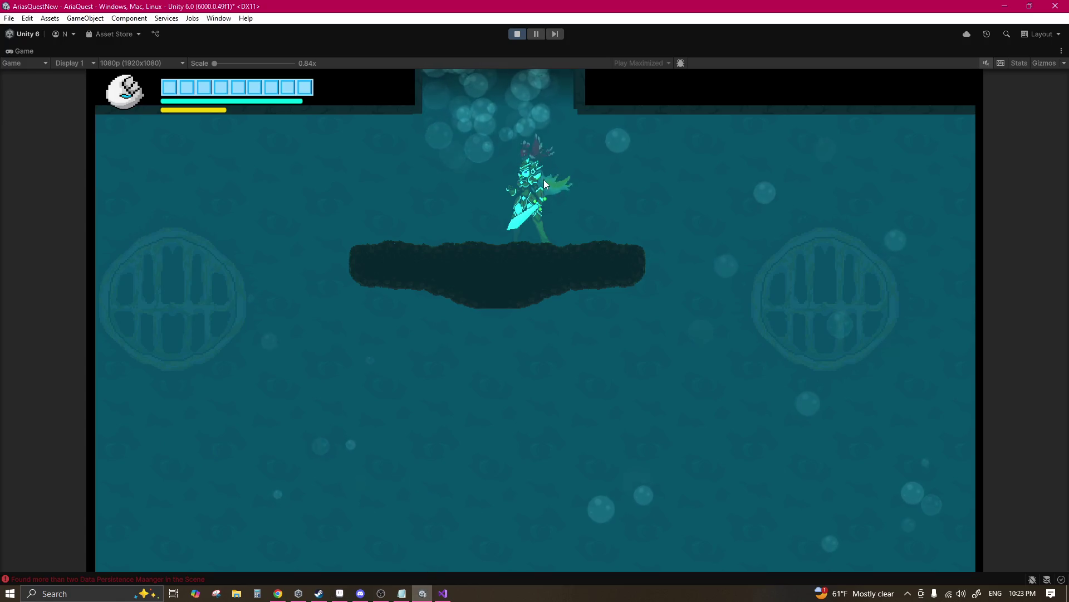
{"action": "left_click", "coordinate": [339, 593]}
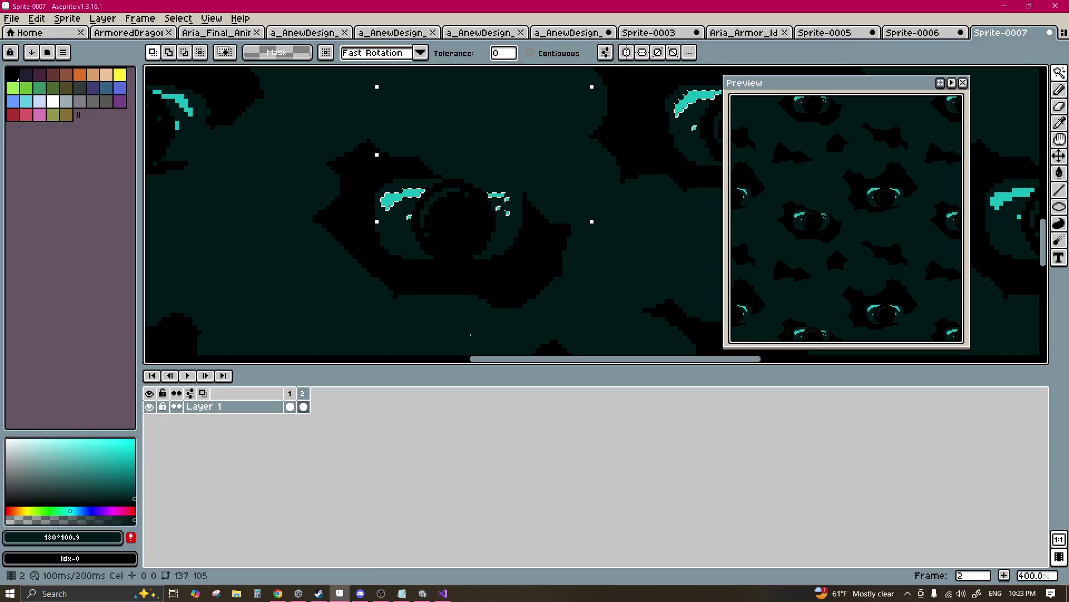
Step: Re-export the sprite sheet over WaterBrickBG.png and switch to the running Unity game
{"action": "left_click", "coordinate": [14, 19]}
{"action": "mouse_move", "coordinate": [25, 129]}
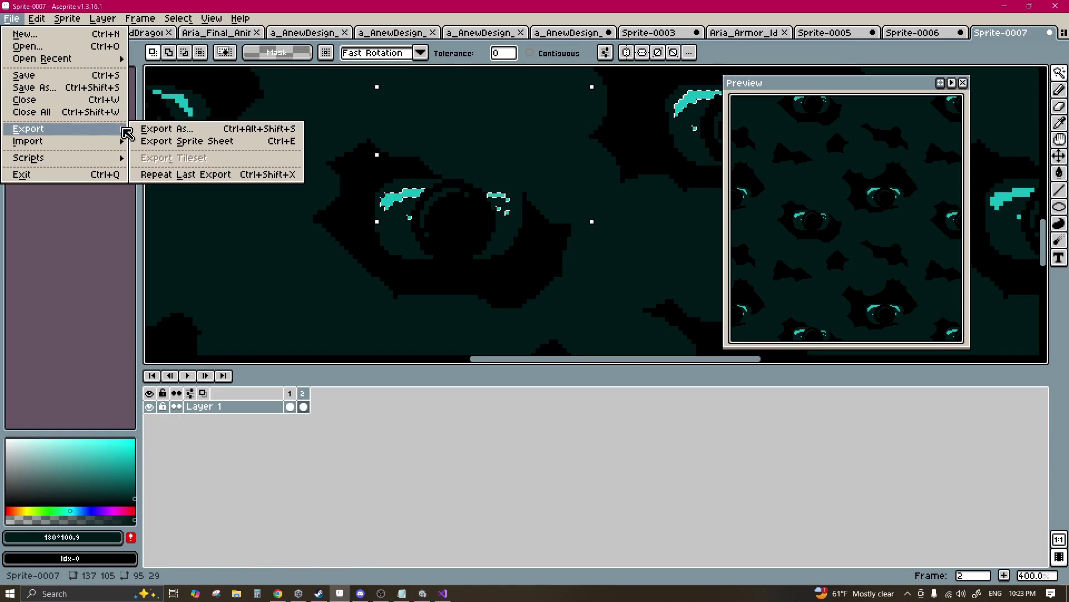
{"action": "left_click", "coordinate": [184, 143]}
{"action": "left_click", "coordinate": [530, 468]}
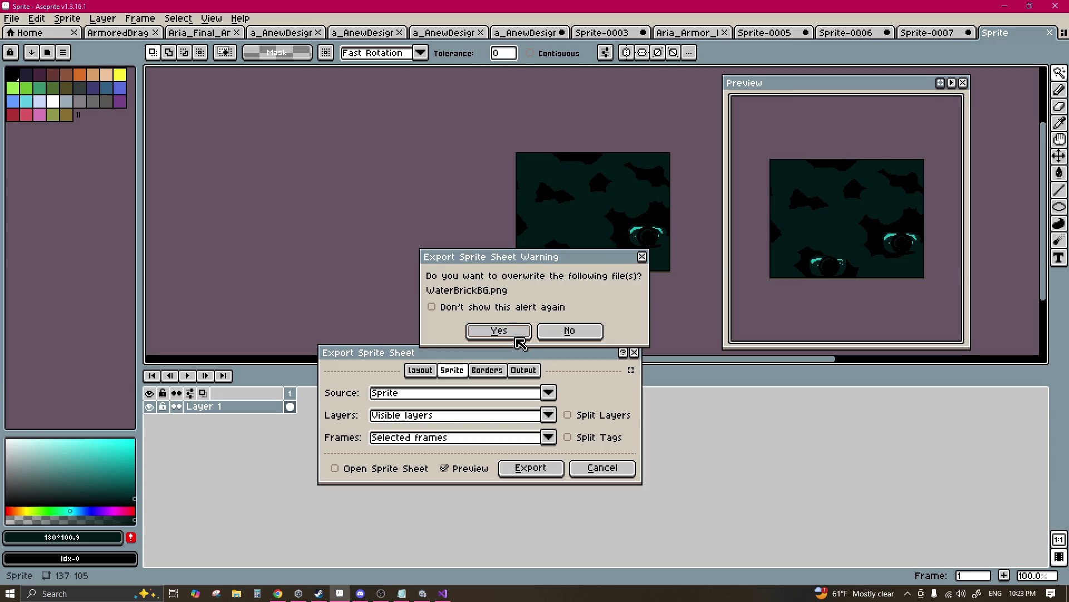
{"action": "key", "text": "Return"}
{"action": "left_click", "coordinate": [423, 594]}
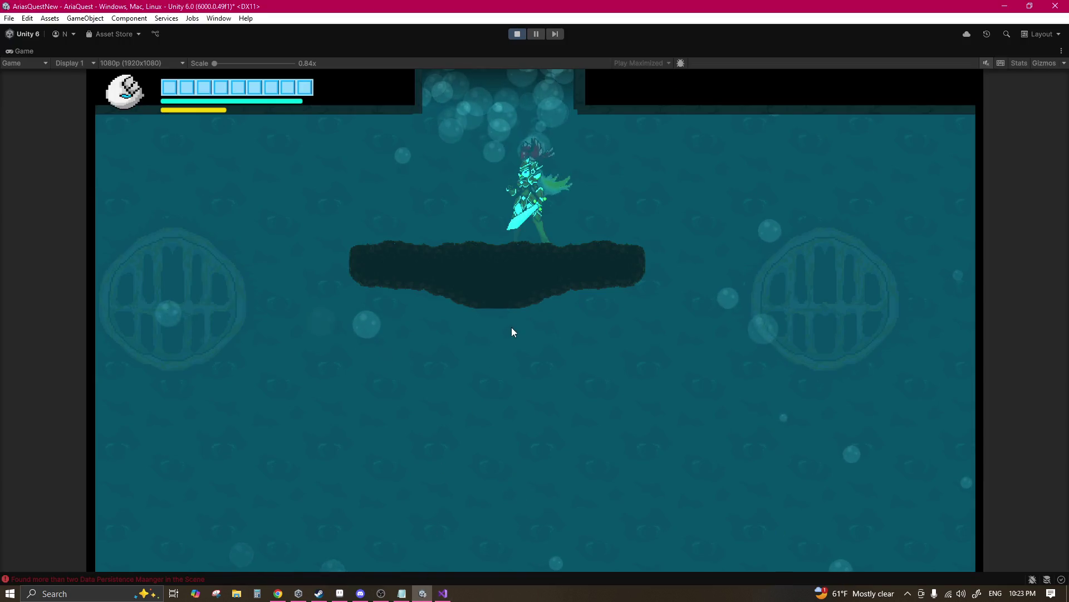
Step: Play through the water level, swimming, grappling platforms and dashing between them
{"action": "key", "text": "a"}
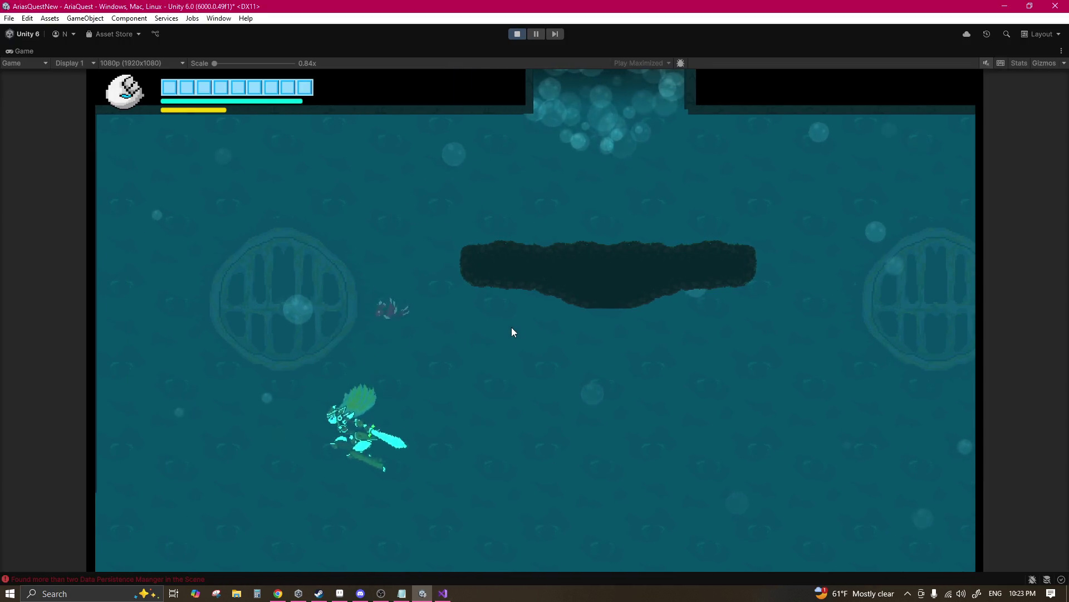
{"action": "key", "text": "d"}
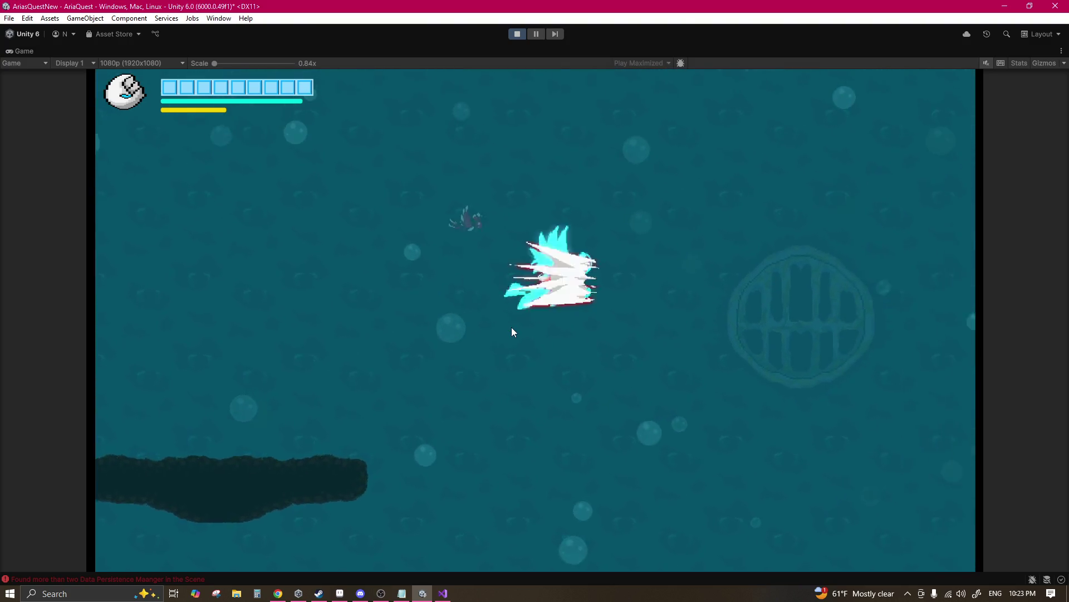
{"action": "key", "text": "Left"}
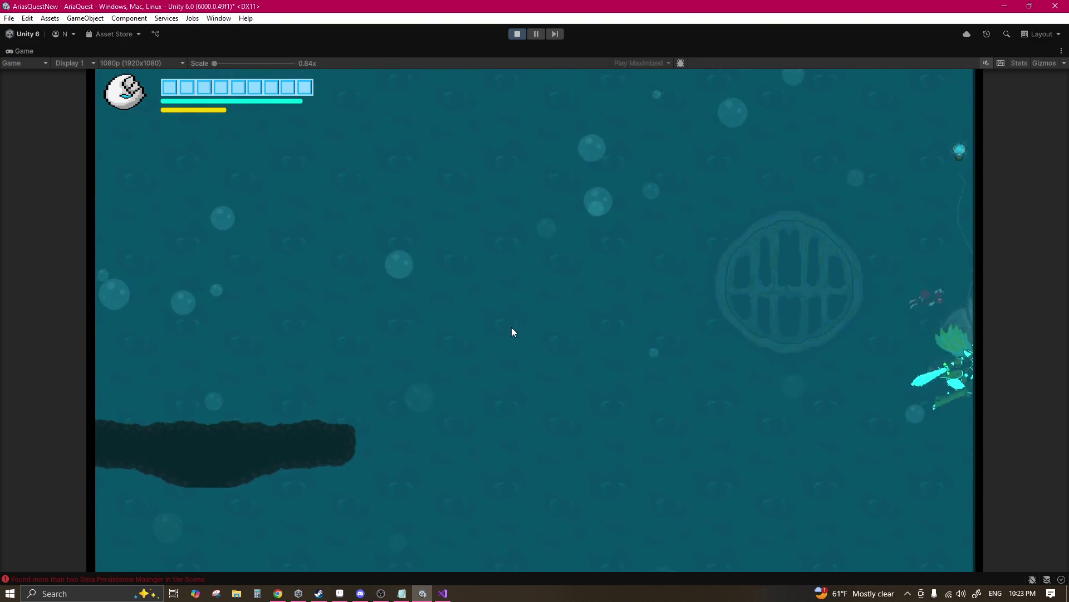
{"action": "key", "text": "space"}
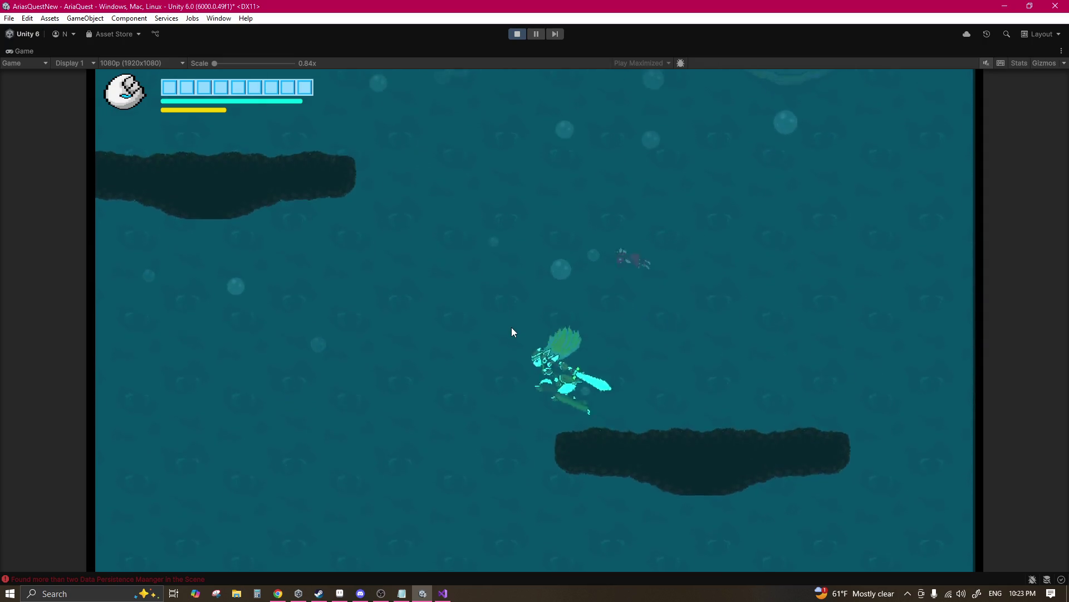
{"action": "key", "text": "space"}
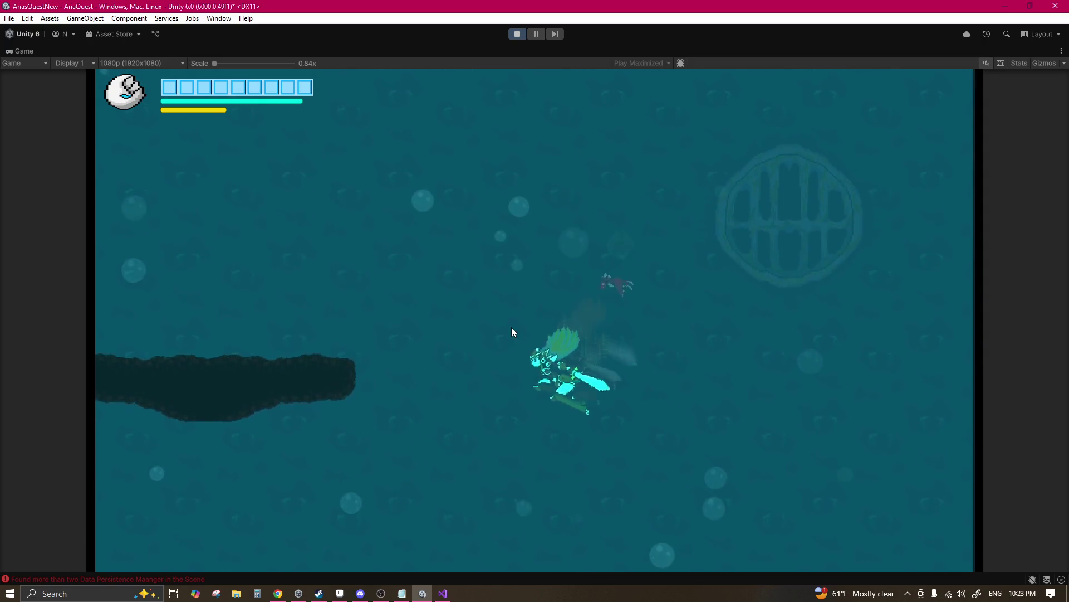
{"action": "key", "text": "Left"}
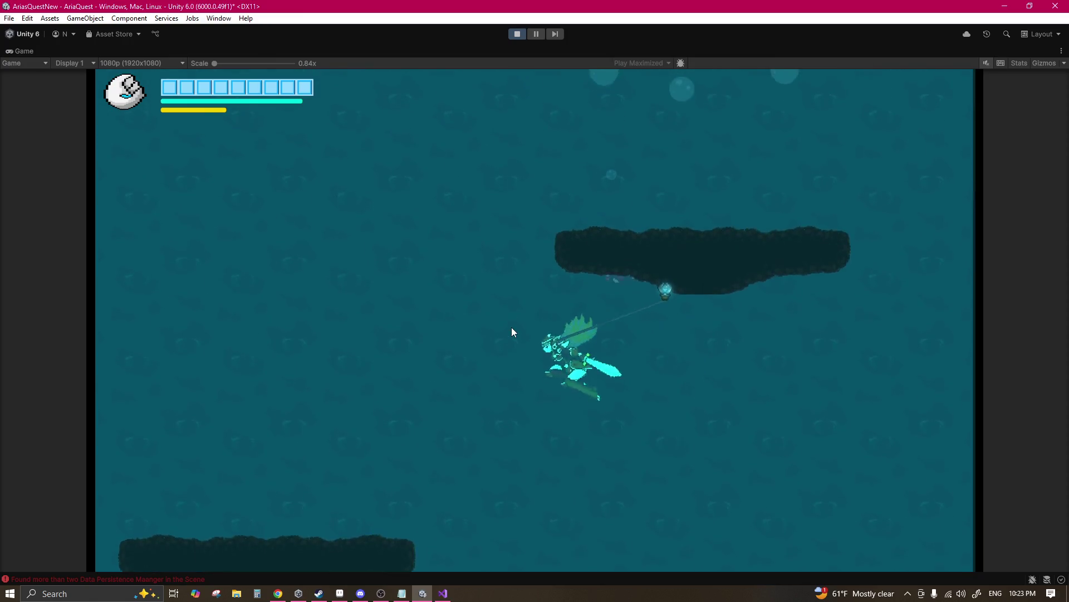
{"action": "key", "text": "Right"}
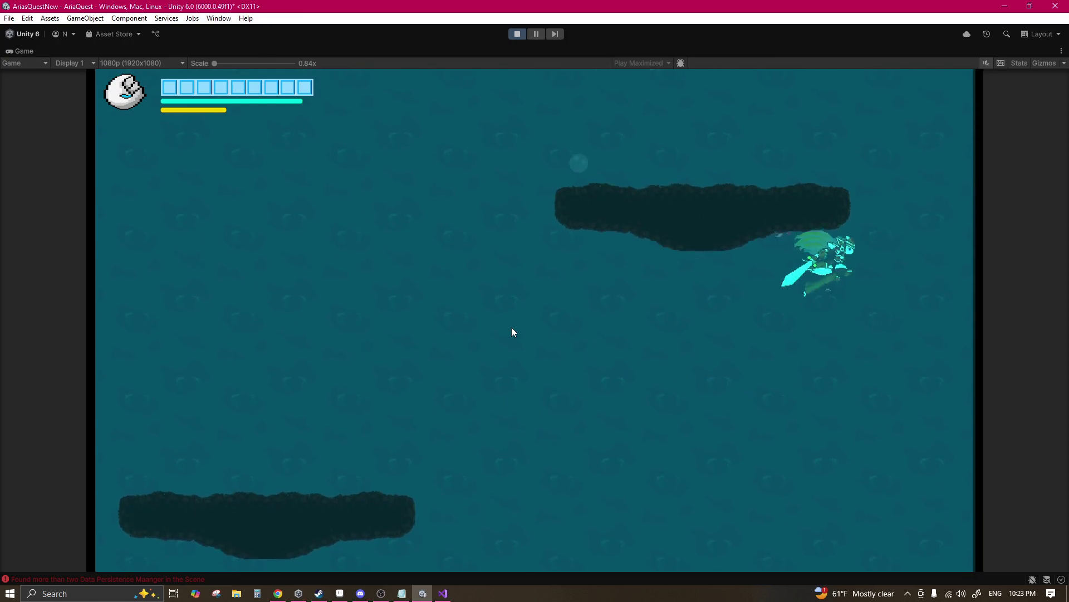
{"action": "key", "text": "space"}
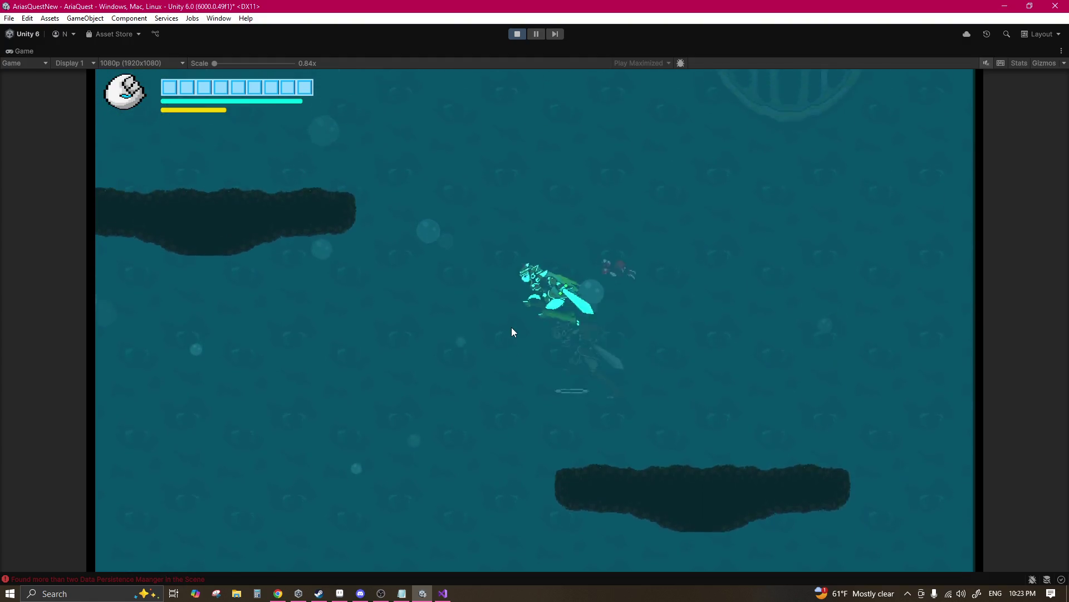
{"action": "key", "text": "space"}
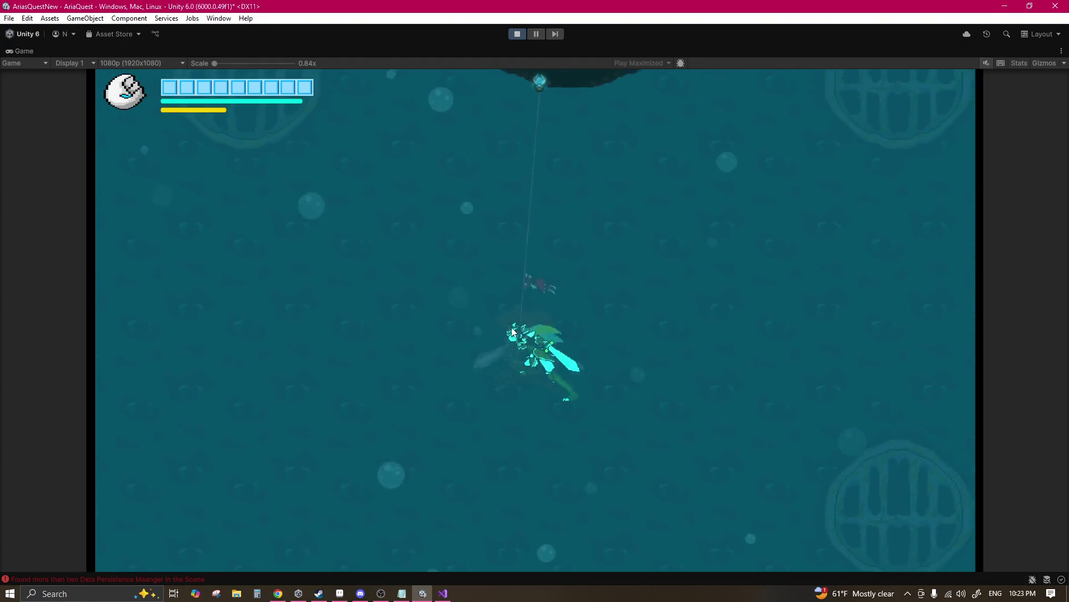
{"action": "key", "text": "Right"}
{"action": "key", "text": "space"}
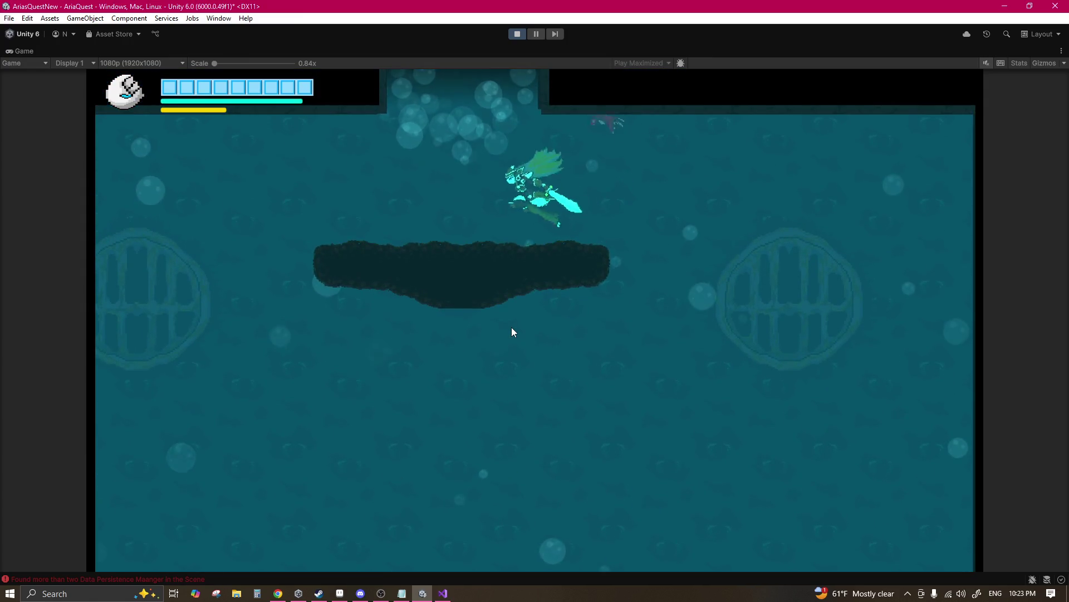
{"action": "key", "text": "Left"}
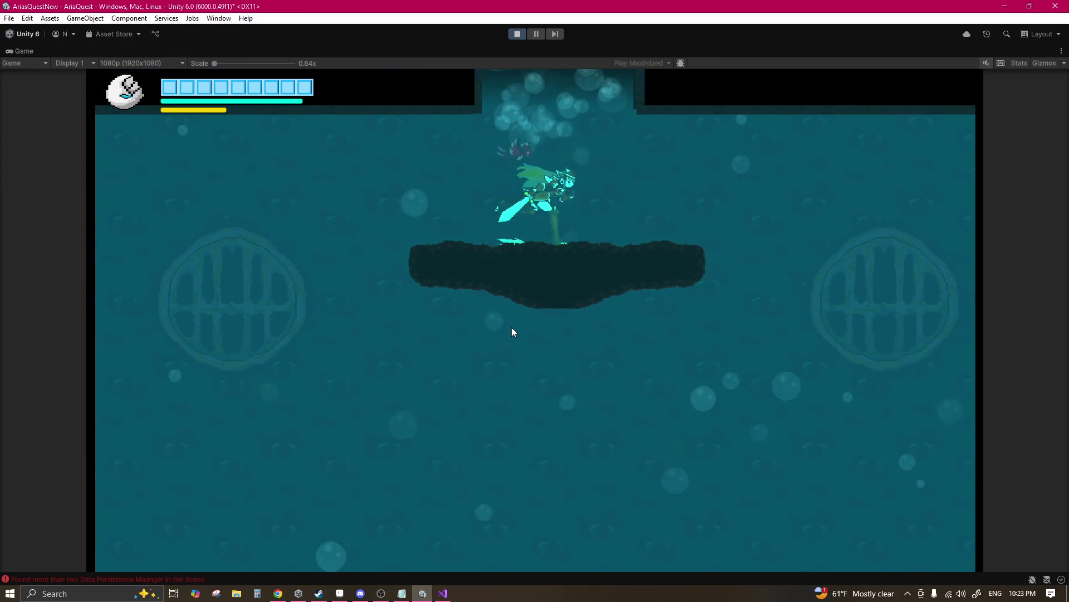
{"action": "key", "text": "Right"}
{"action": "key", "text": "Left"}
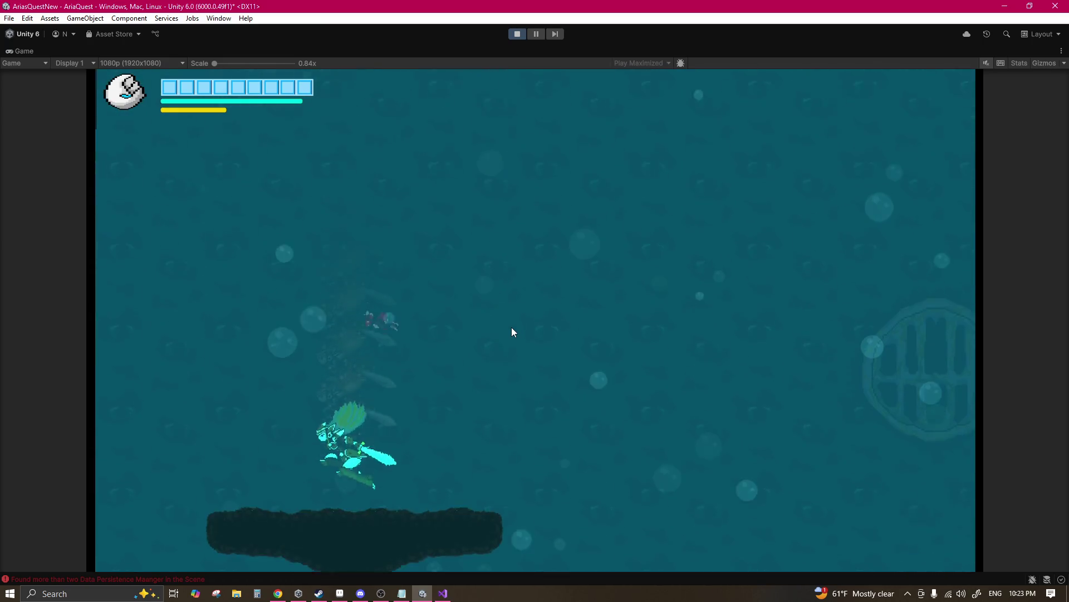
{"action": "key", "text": "Right"}
{"action": "key", "text": "Left"}
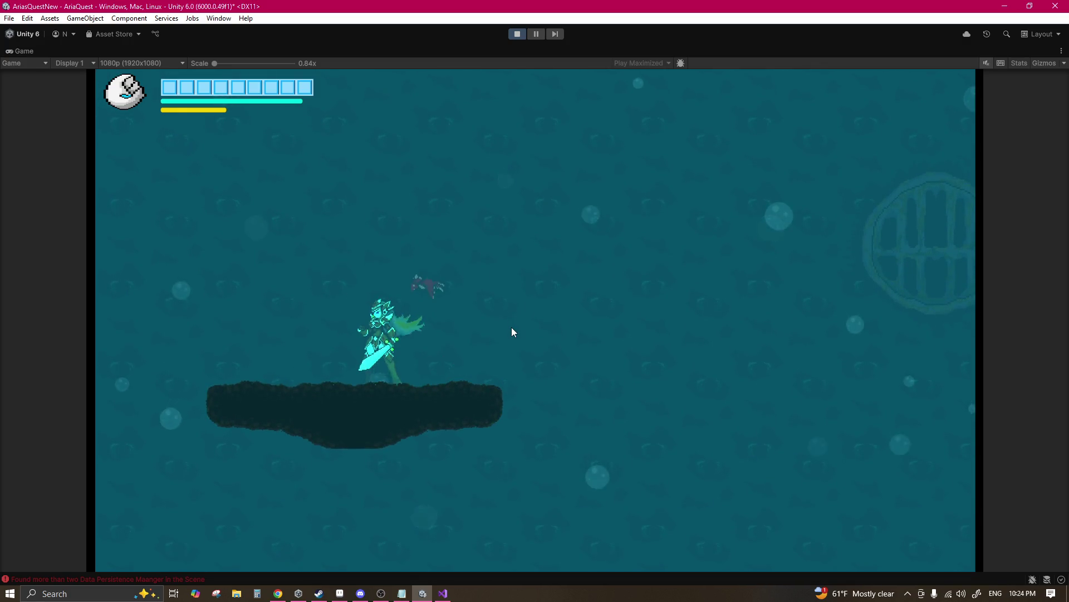
{"action": "key", "text": "Right"}
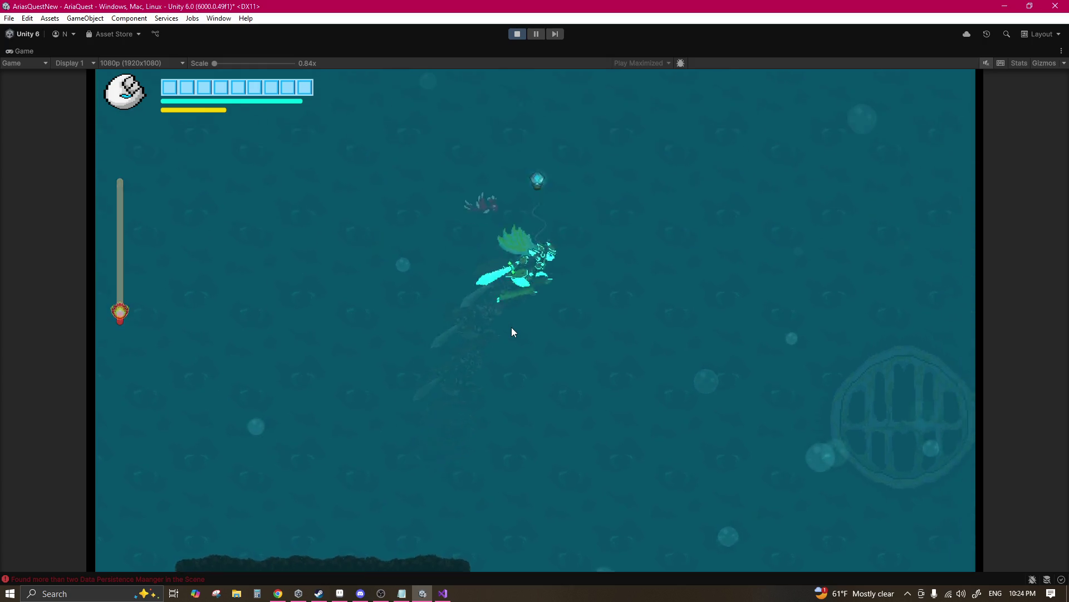
Step: Grapple the ceiling, wall-jump into the water pit, swim around, then stop Play mode
{"action": "left_click", "coordinate": [511, 332]}
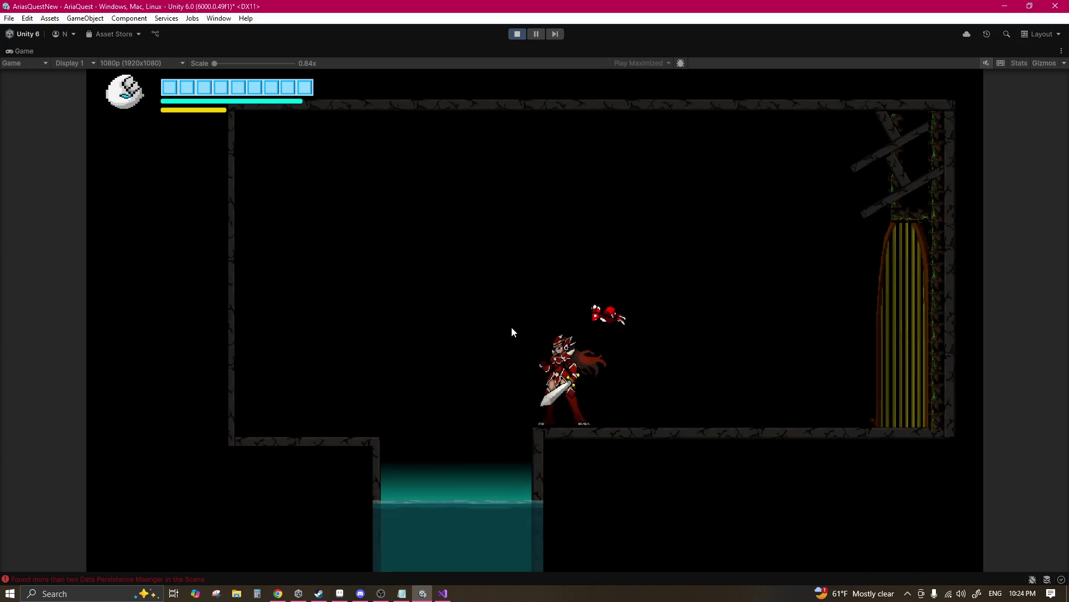
{"action": "key", "text": "d"}
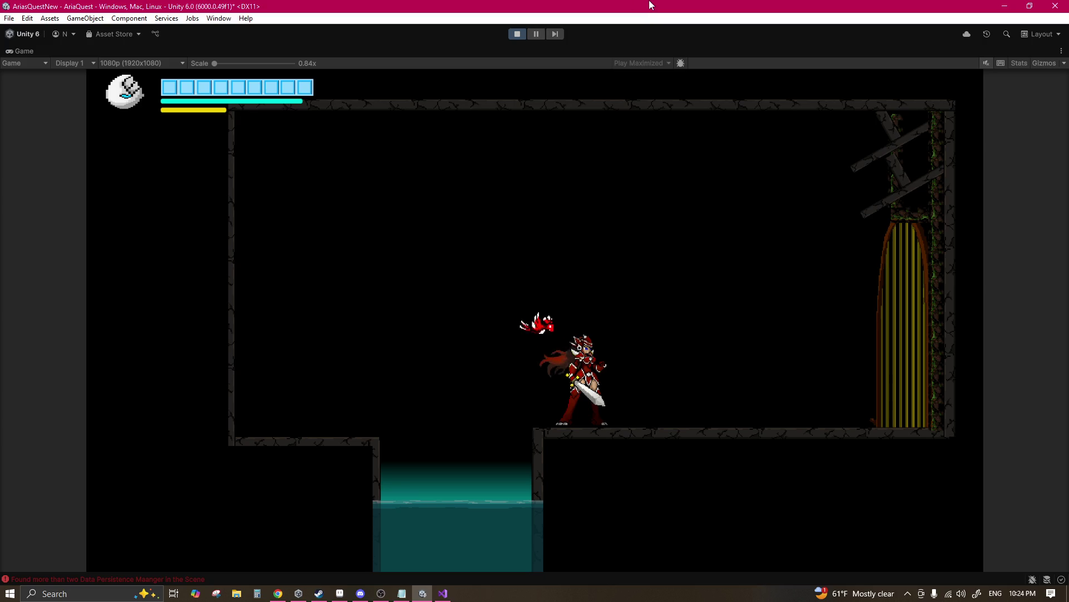
{"action": "key", "text": "a"}
{"action": "key", "text": "space"}
{"action": "key", "text": "d"}
{"action": "key", "text": "shift"}
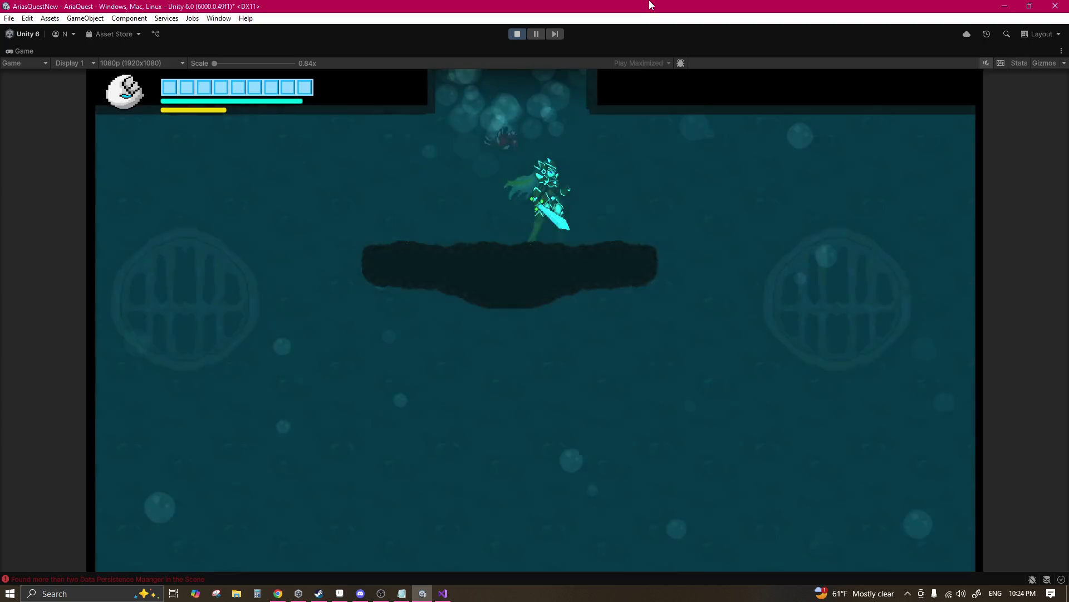
{"action": "key", "text": "a"}
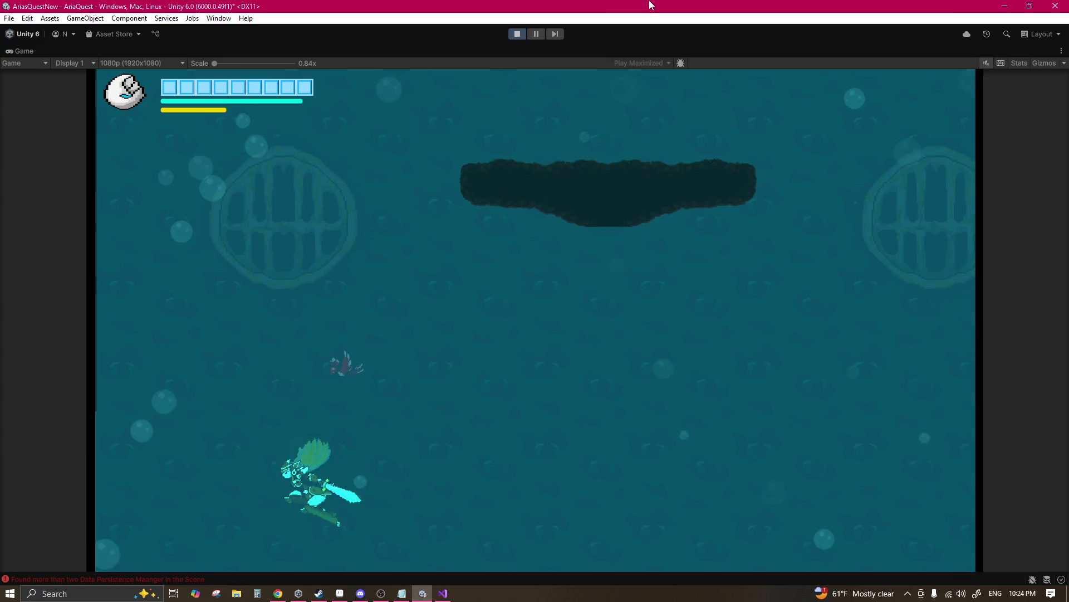
{"action": "key", "text": "d"}
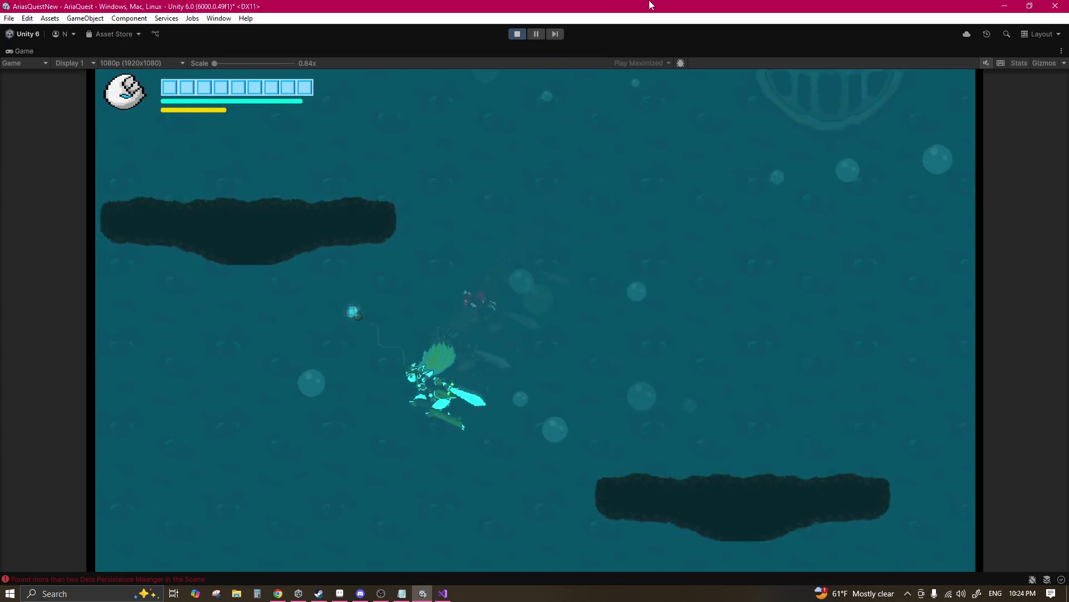
{"action": "key", "text": "a"}
{"action": "key", "text": "w"}
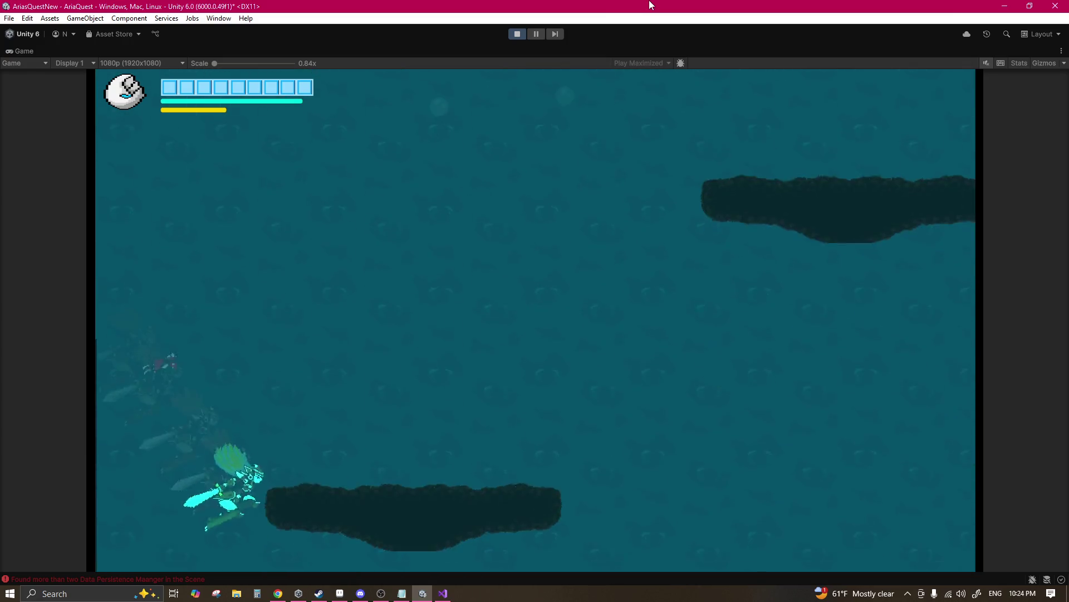
{"action": "key", "text": "d"}
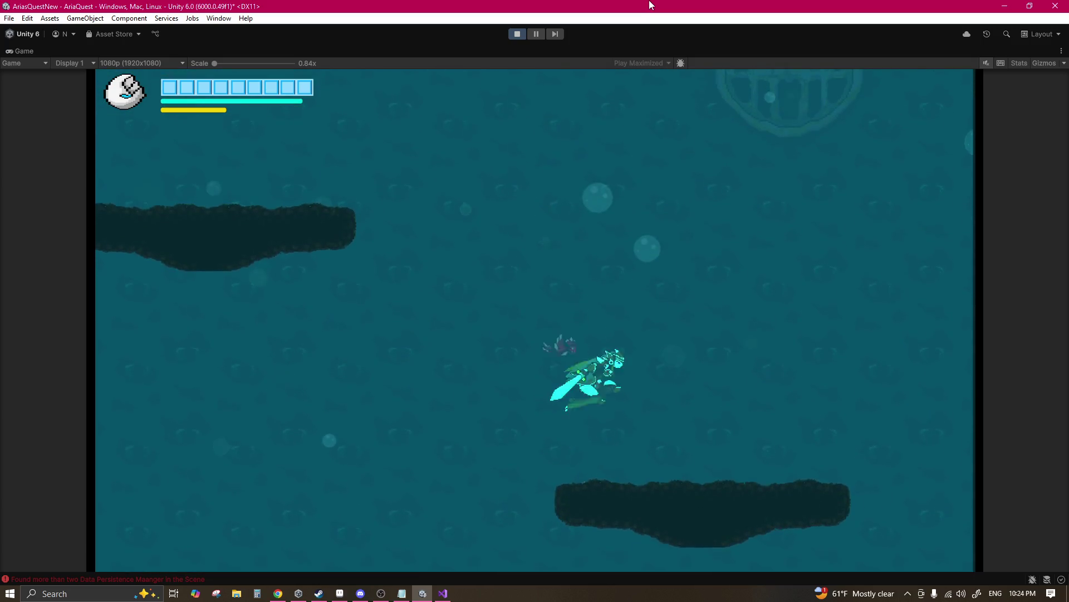
{"action": "left_click", "coordinate": [523, 35]}
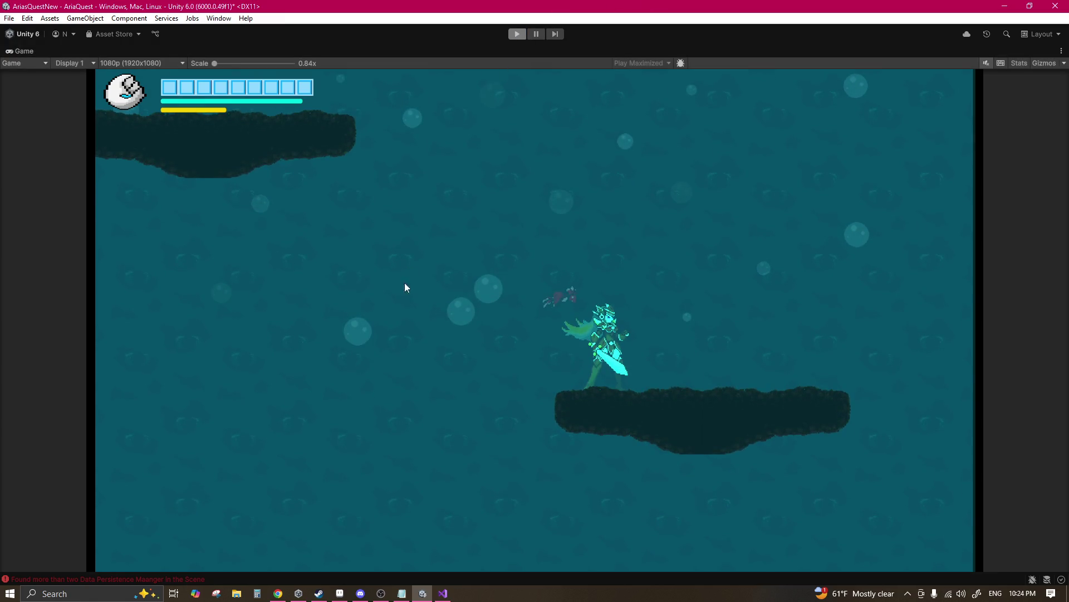
Step: Select the WaterD_Area3 water object and expand its Box Collider 2D settings
{"action": "scroll", "coordinate": [433, 249], "scroll_direction": "down", "scroll_amount": 5}
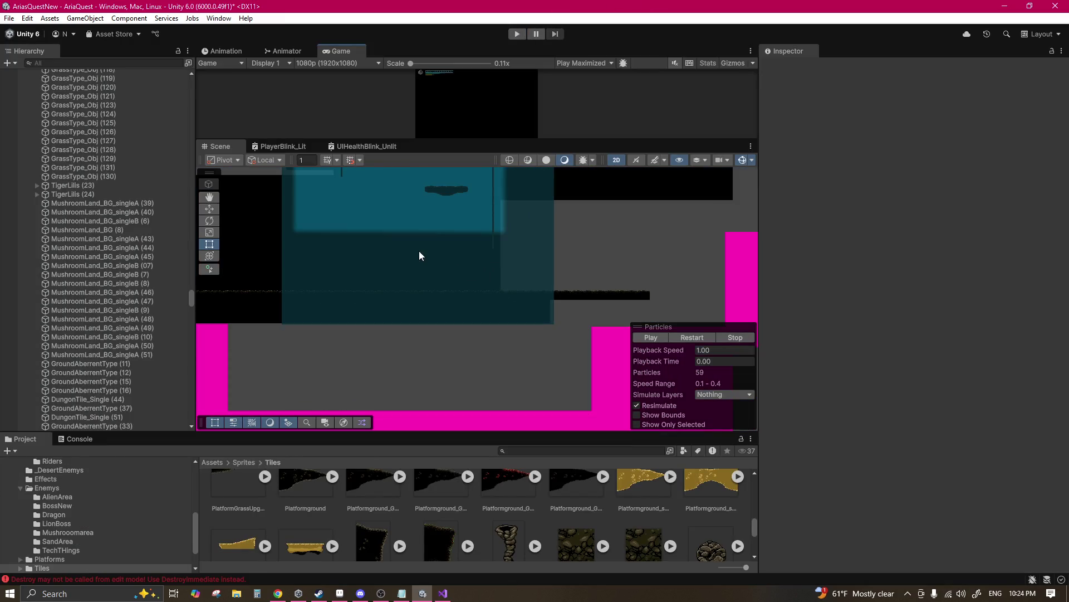
{"action": "left_click", "coordinate": [420, 242]}
{"action": "mouse_move", "coordinate": [419, 240]}
{"action": "left_mouse_down"}
{"action": "mouse_move", "coordinate": [424, 329]}
{"action": "mouse_move", "coordinate": [429, 258]}
{"action": "mouse_move", "coordinate": [441, 305]}
{"action": "left_mouse_up"}
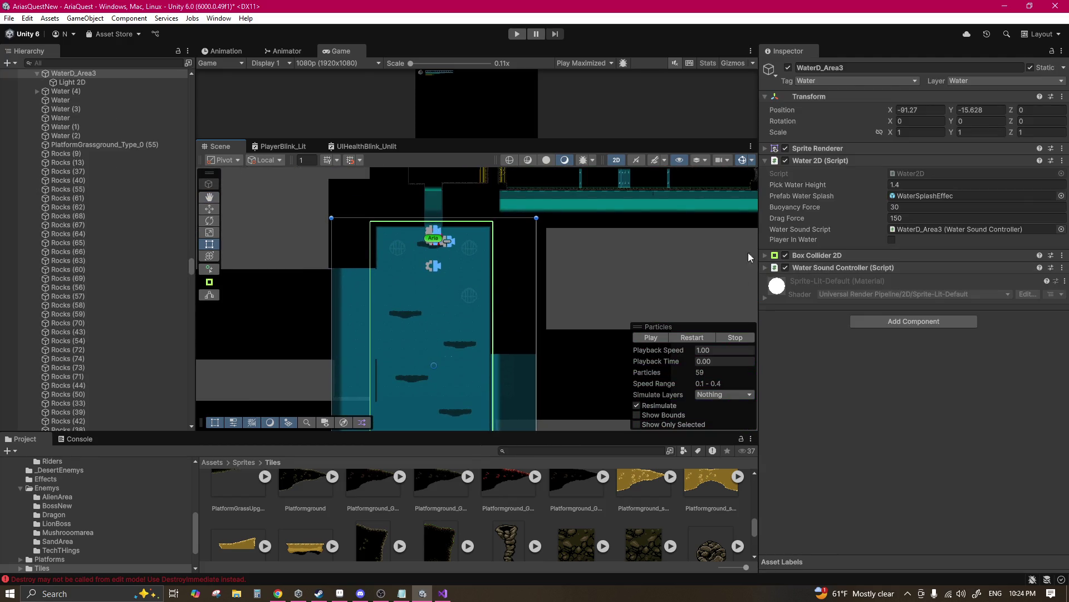
{"action": "left_click", "coordinate": [812, 255]}
Step: Reset the Box Collider 2D offset X and Y to 0
{"action": "left_click", "coordinate": [957, 340]}
{"action": "double_click", "coordinate": [958, 340]}
{"action": "type", "text": "0"}
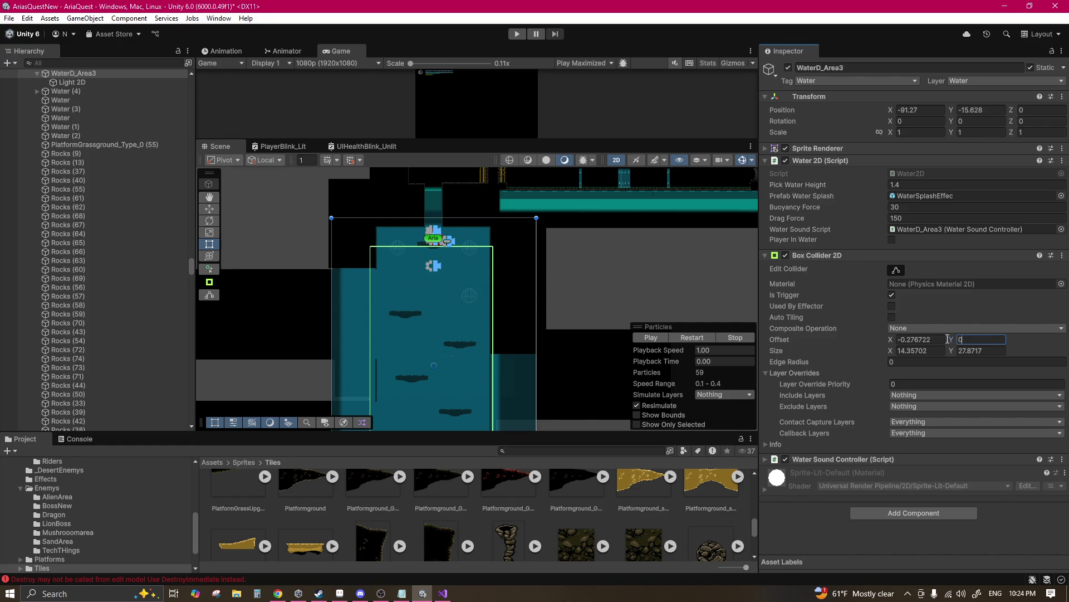
{"action": "left_click", "coordinate": [919, 339]}
{"action": "type", "text": "0"}
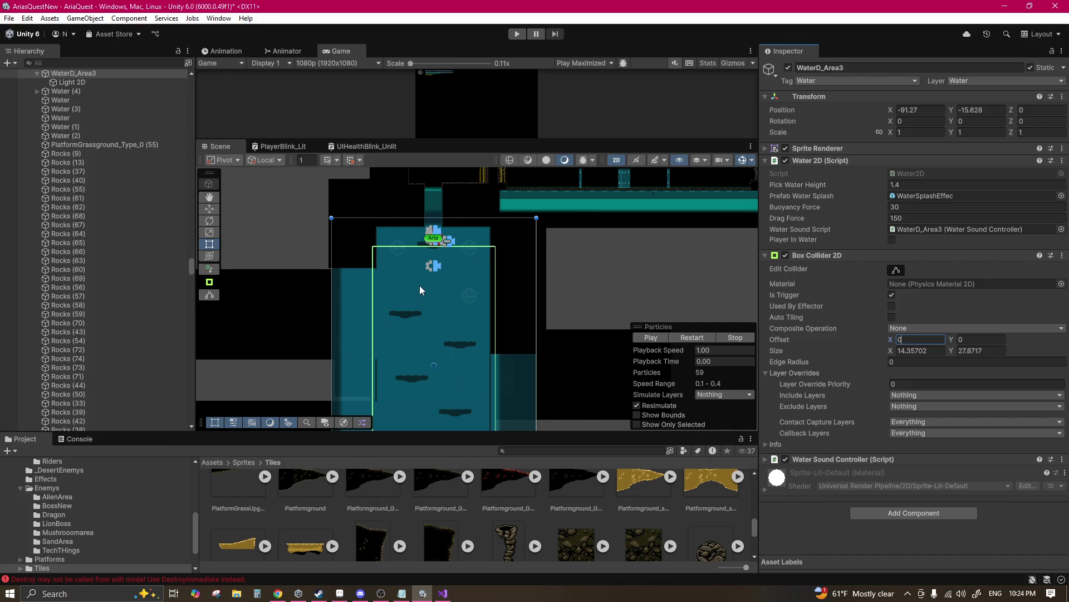
Step: Pull the collider's top edge up to the water surface and collapse Layer Overrides
{"action": "scroll", "coordinate": [419, 289], "scroll_direction": "down", "scroll_amount": 2}
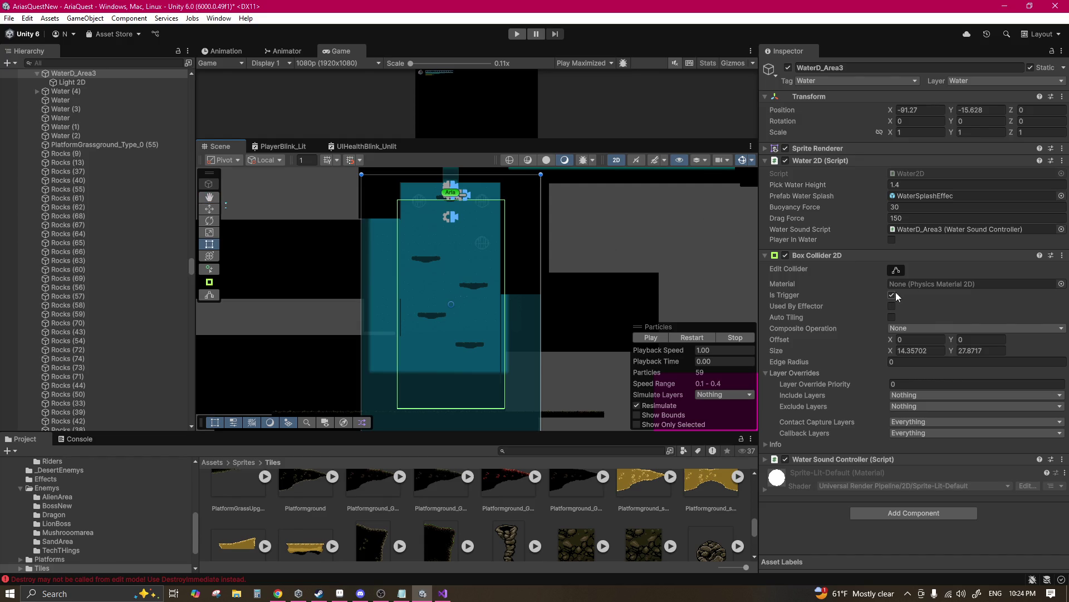
{"action": "left_click", "coordinate": [896, 269]}
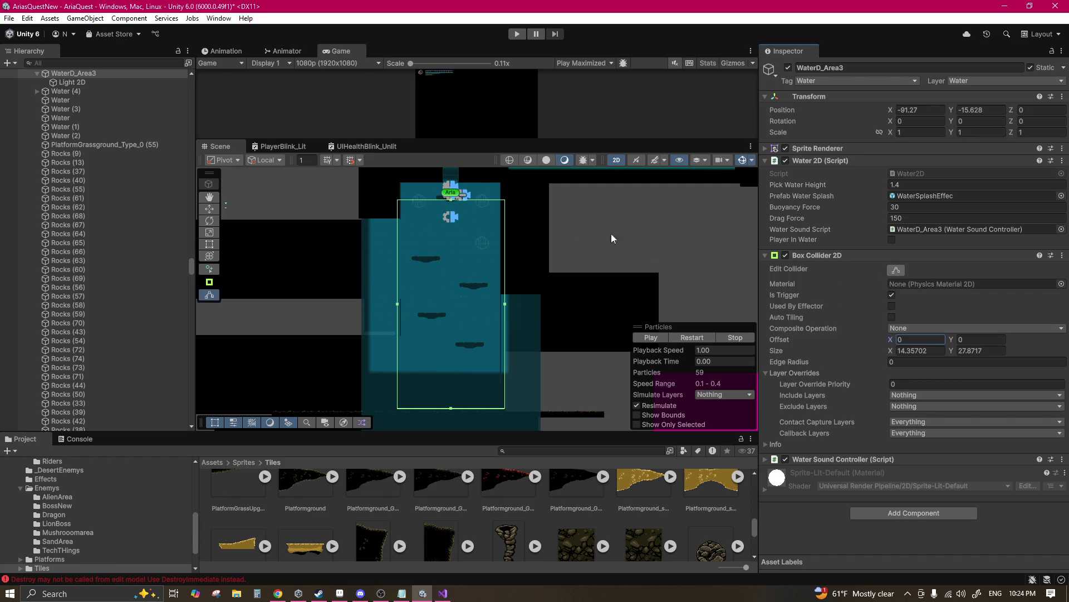
{"action": "left_click_drag", "start_coordinate": [452, 202], "coordinate": [453, 188]}
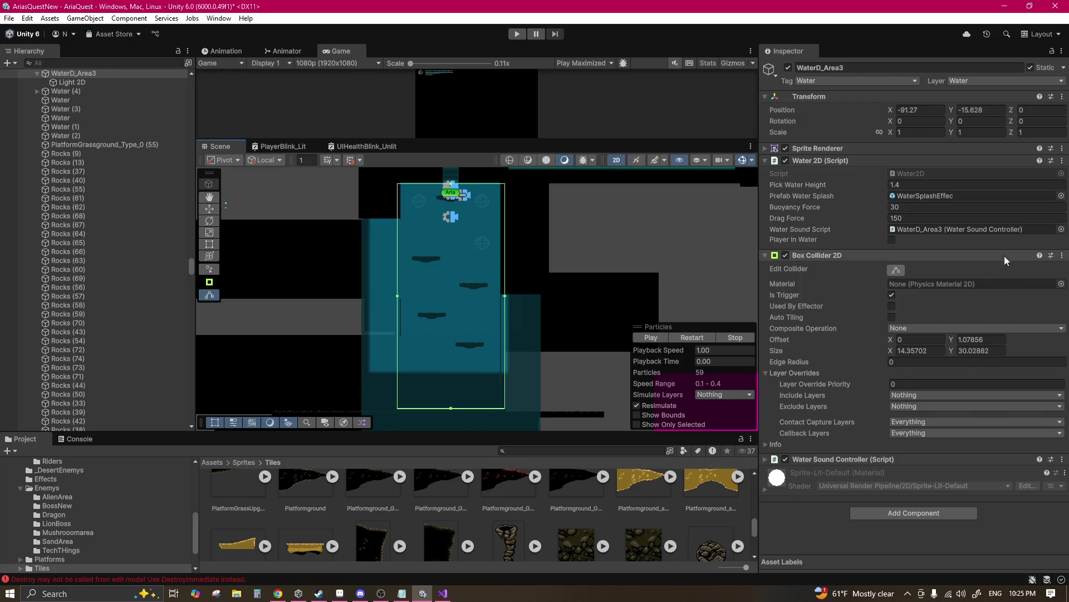
{"action": "left_click", "coordinate": [796, 373]}
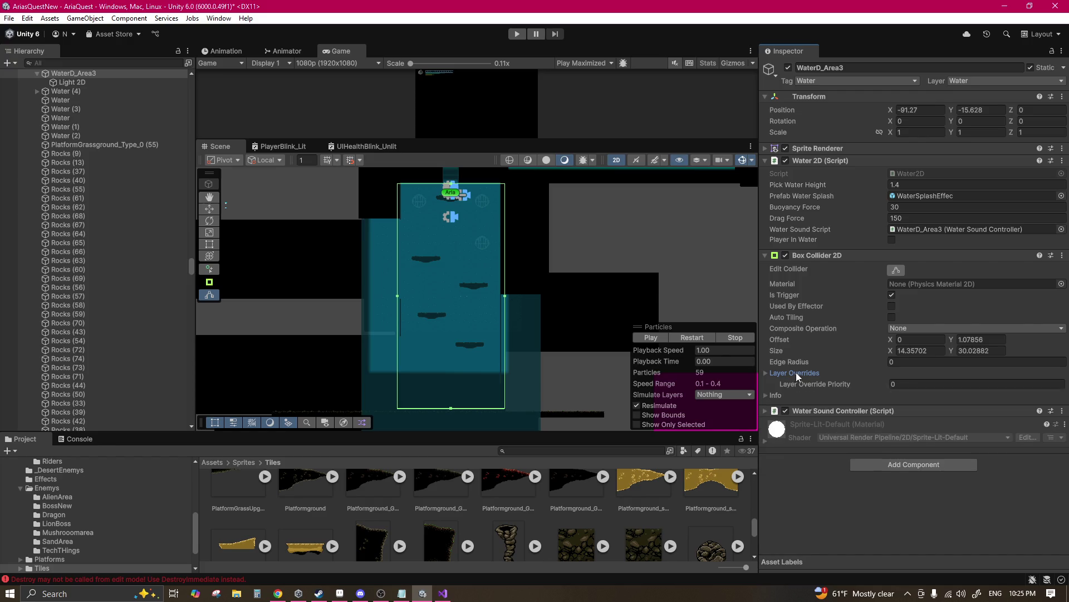
{"action": "scroll", "coordinate": [524, 335], "scroll_direction": "down", "scroll_amount": 2}
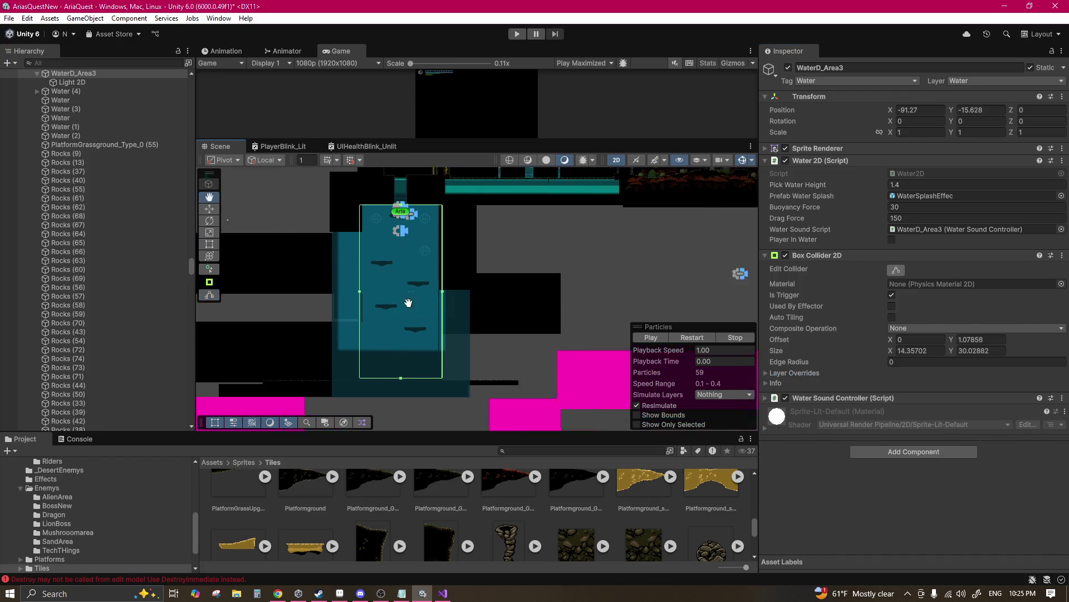
Step: Find the stray Water (4) strip on the right, delete it, then reselect WaterD_Area3
{"action": "left_click", "coordinate": [498, 280]}
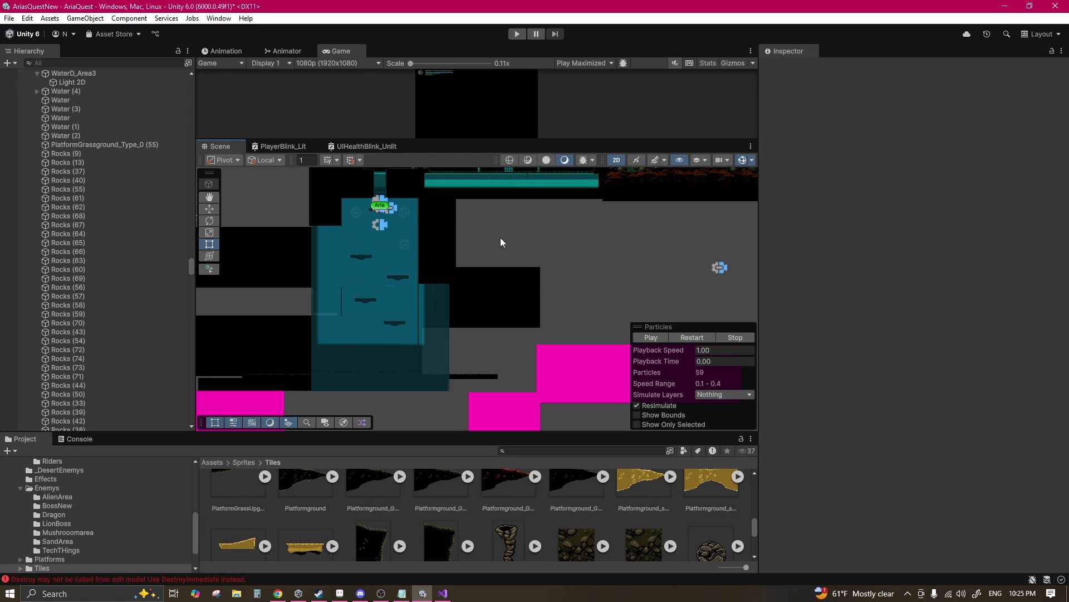
{"action": "scroll", "coordinate": [452, 246], "scroll_direction": "down", "scroll_amount": 1}
{"action": "left_click_drag", "start_coordinate": [542, 254], "coordinate": [442, 280]}
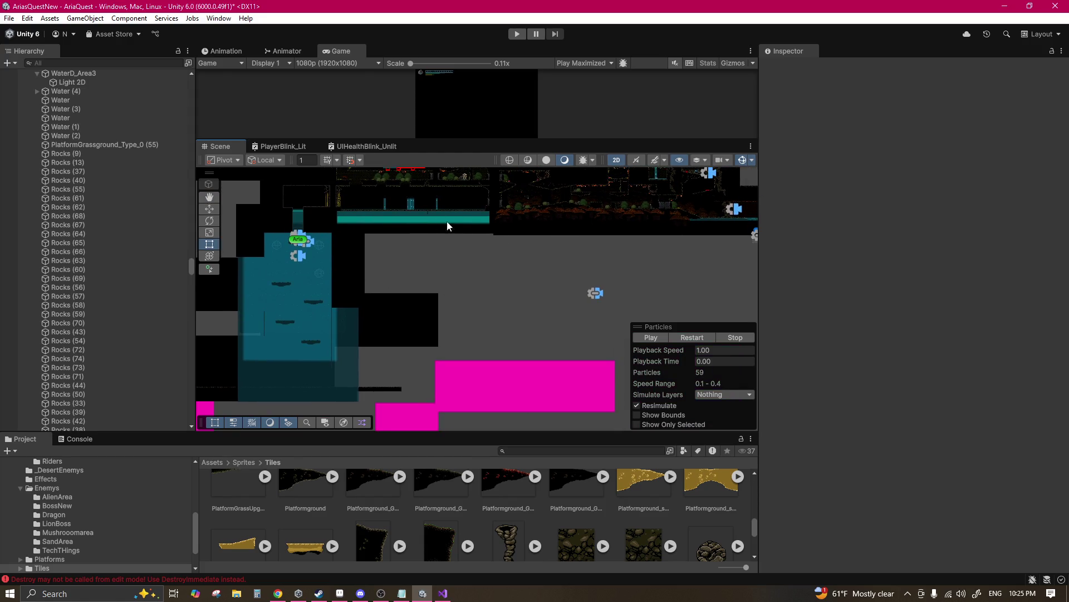
{"action": "left_click_drag", "start_coordinate": [571, 245], "coordinate": [466, 246]}
{"action": "left_click", "coordinate": [648, 221]}
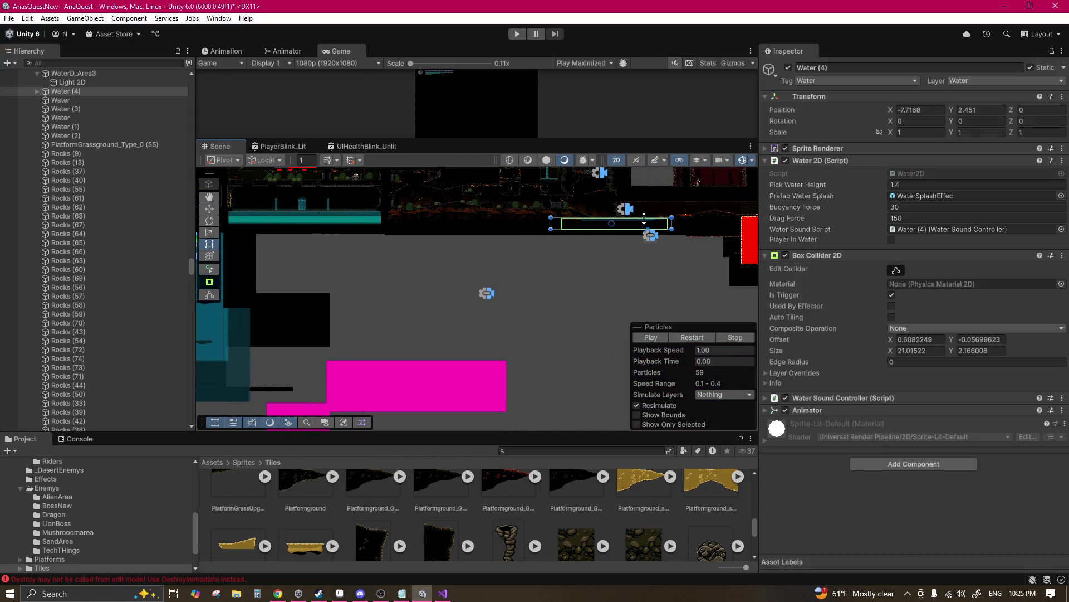
{"action": "mouse_move", "coordinate": [623, 237]}
{"action": "left_mouse_down"}
{"action": "mouse_move", "coordinate": [407, 289]}
{"action": "mouse_move", "coordinate": [502, 282]}
{"action": "mouse_move", "coordinate": [325, 267]}
{"action": "mouse_move", "coordinate": [332, 255]}
{"action": "mouse_move", "coordinate": [694, 269]}
{"action": "mouse_move", "coordinate": [684, 277]}
{"action": "left_mouse_up"}
{"action": "key", "text": "Delete"}
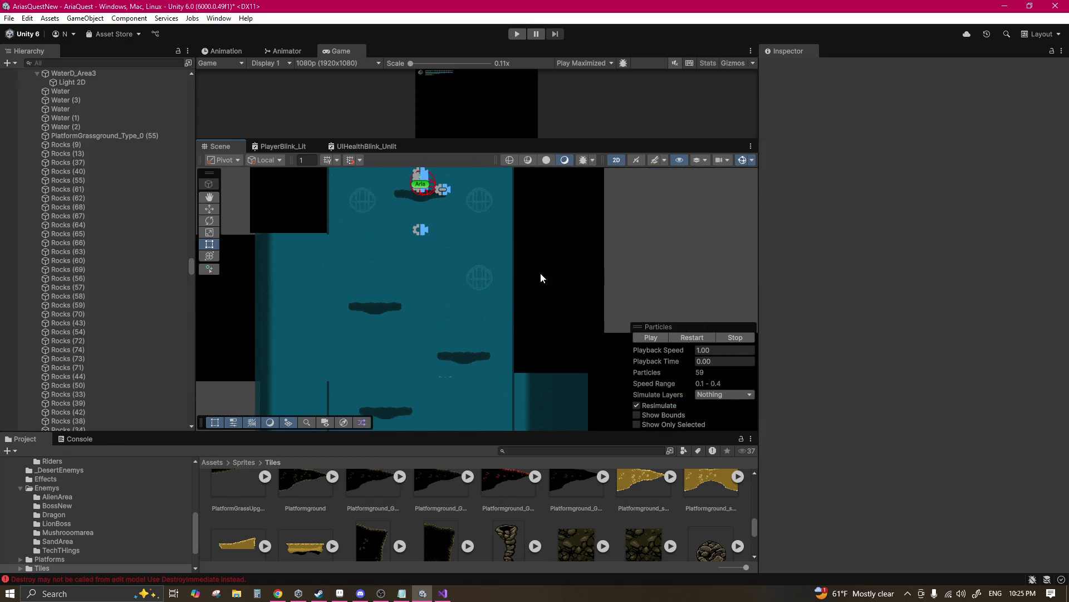
{"action": "left_click", "coordinate": [398, 255]}
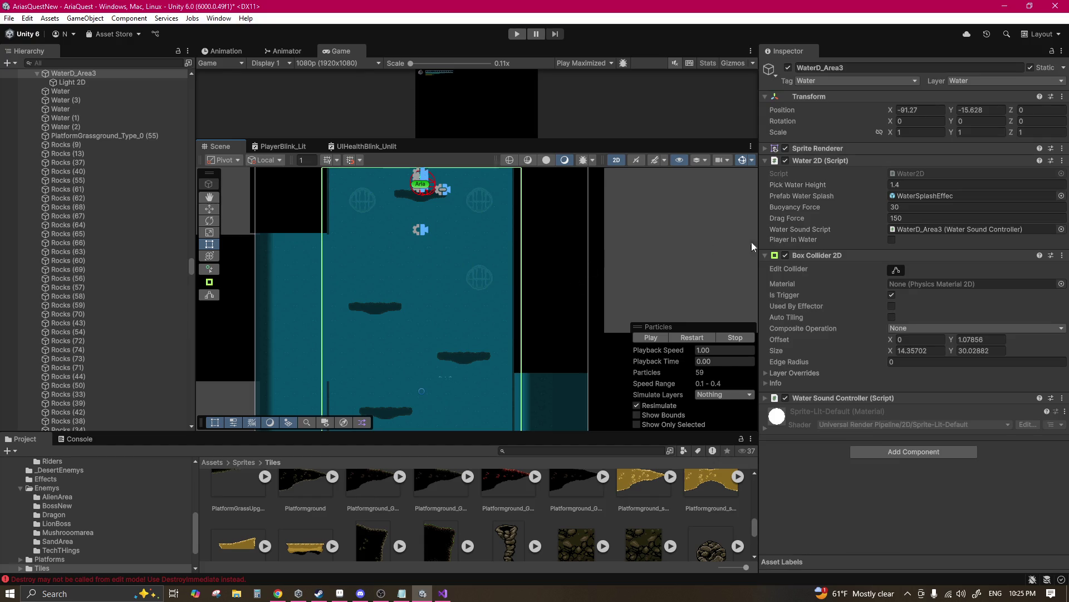
Step: Open the Water2D script in the code editor and tidy the Inspector to show Sprite Renderer
{"action": "double_click", "coordinate": [917, 176]}
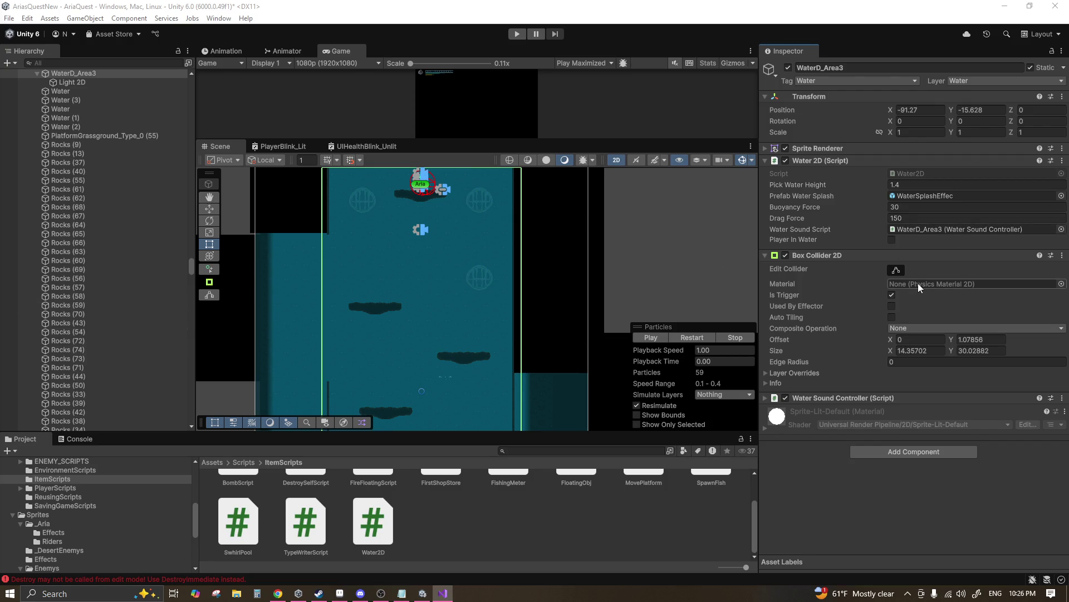
{"action": "left_click", "coordinate": [847, 396]}
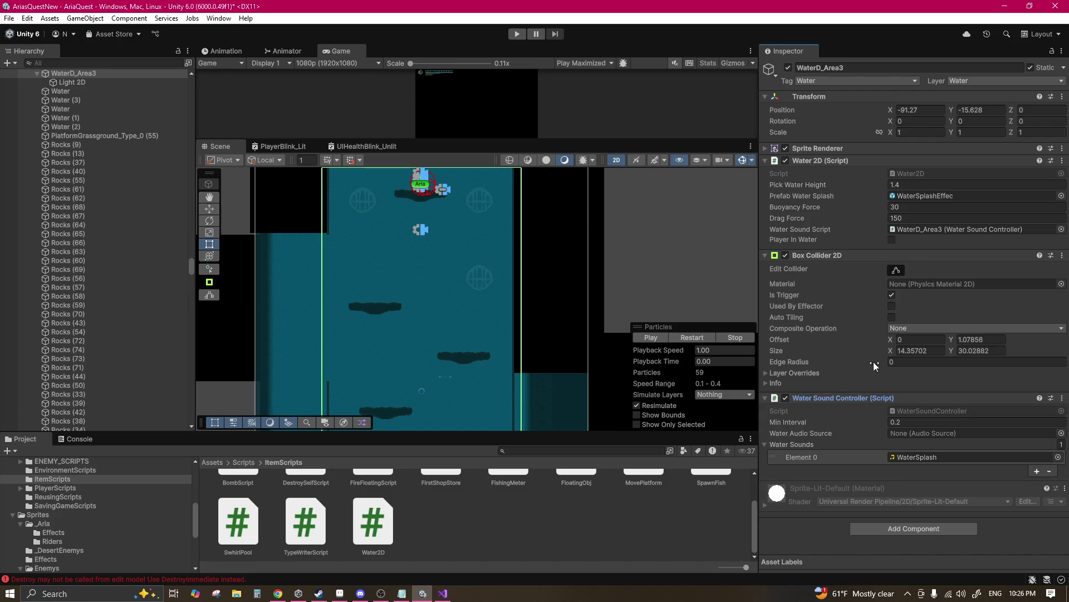
{"action": "left_click", "coordinate": [864, 397]}
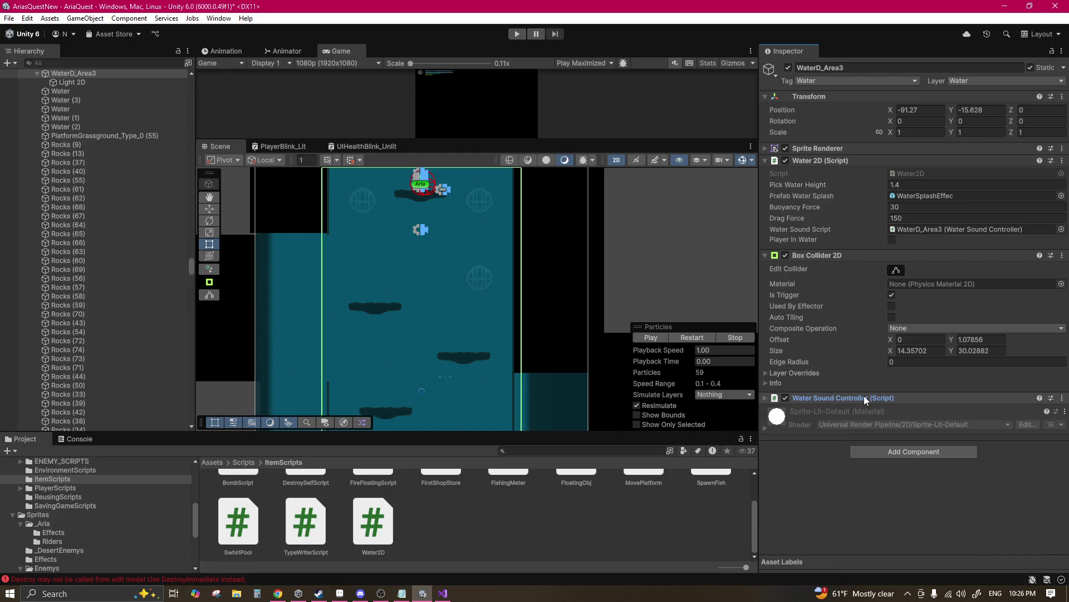
{"action": "left_click", "coordinate": [837, 255]}
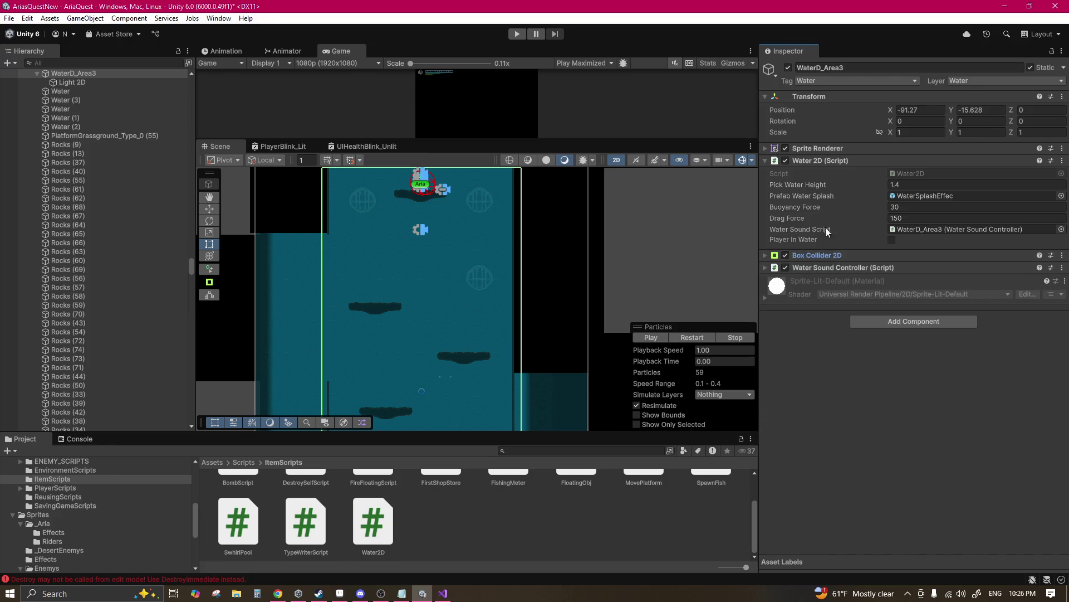
{"action": "left_click", "coordinate": [831, 159]}
{"action": "left_click", "coordinate": [834, 148]}
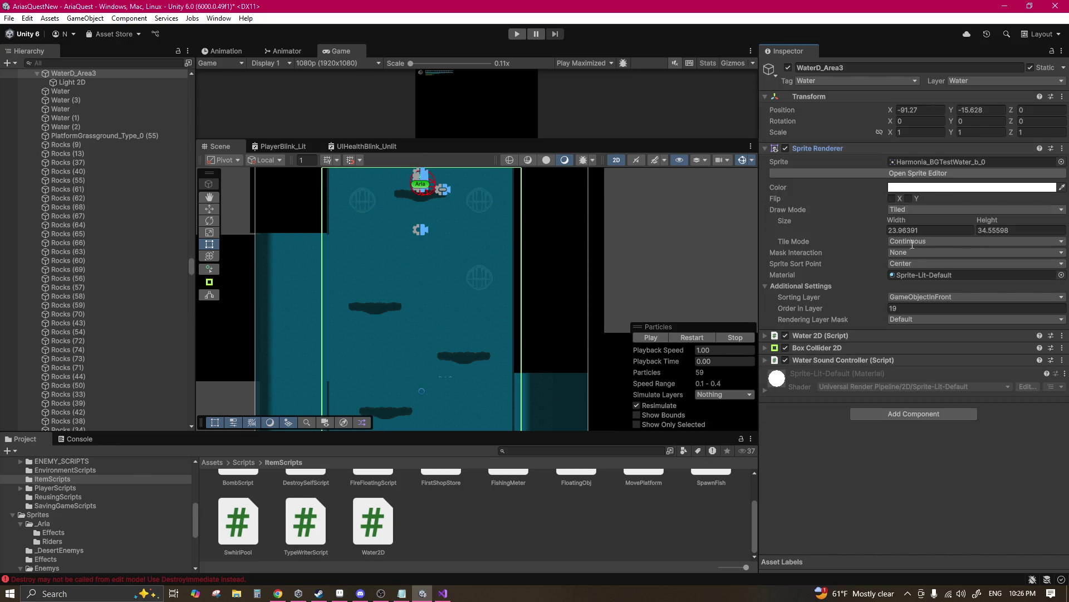
Step: Set the Game view to Play Focused and start a playtest
{"action": "scroll", "coordinate": [435, 215], "scroll_direction": "down", "scroll_amount": 1}
{"action": "left_click", "coordinate": [584, 63]}
{"action": "left_click", "coordinate": [580, 73]}
{"action": "left_click", "coordinate": [517, 34]}
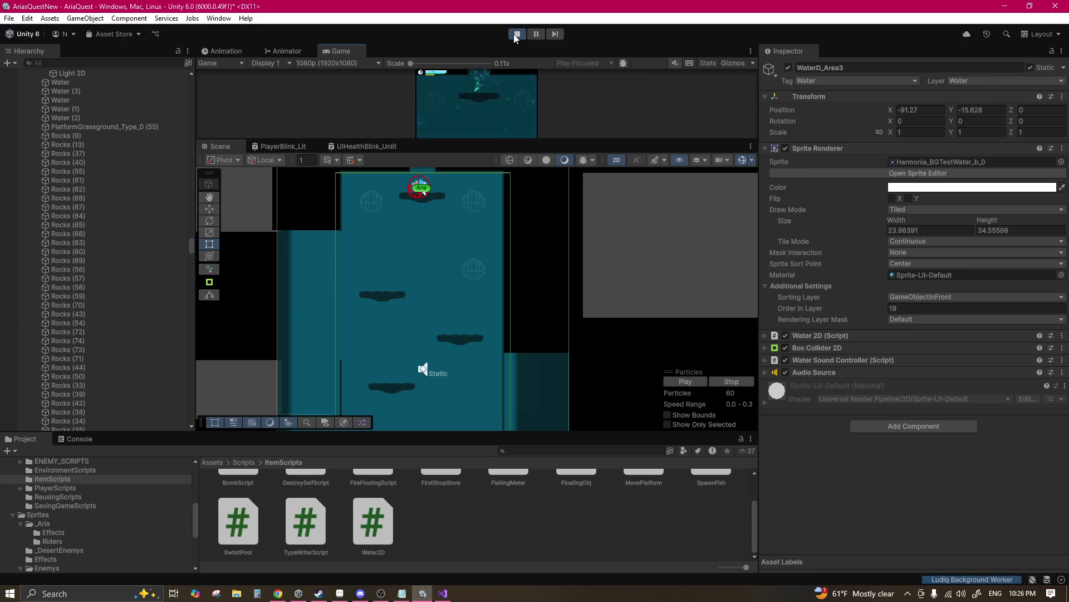
Step: Toggle scene gizmos and click through the objects overlapping the WaterD_Area3 water volume
{"action": "left_click", "coordinate": [739, 158]}
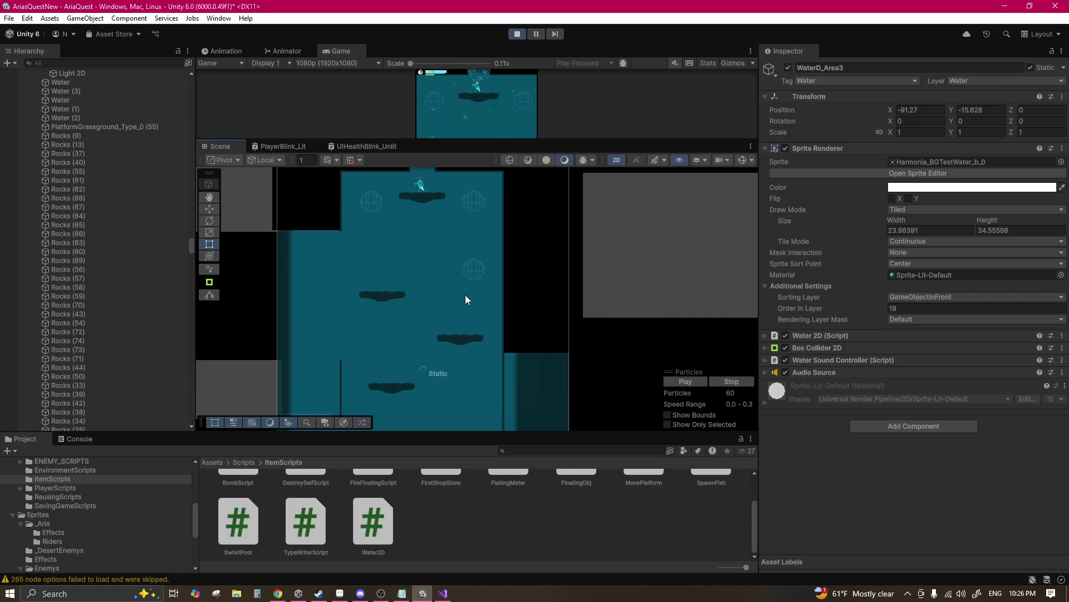
{"action": "left_click", "coordinate": [465, 296]}
{"action": "left_click", "coordinate": [466, 300]}
{"action": "left_click", "coordinate": [743, 160]}
{"action": "left_click", "coordinate": [621, 237]}
{"action": "left_click", "coordinate": [479, 280]}
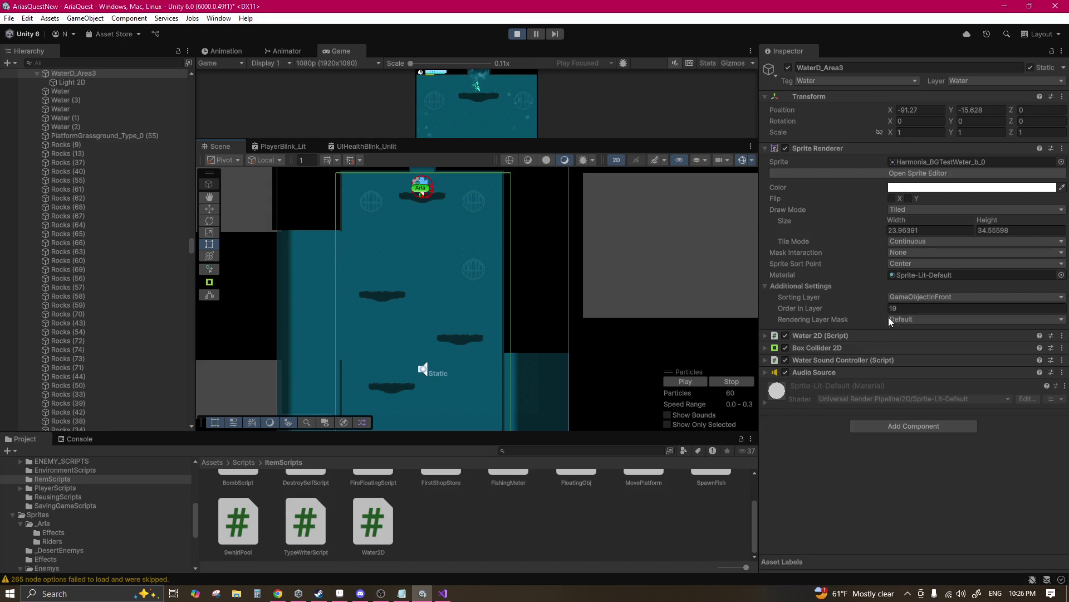
{"action": "left_click", "coordinate": [473, 280]}
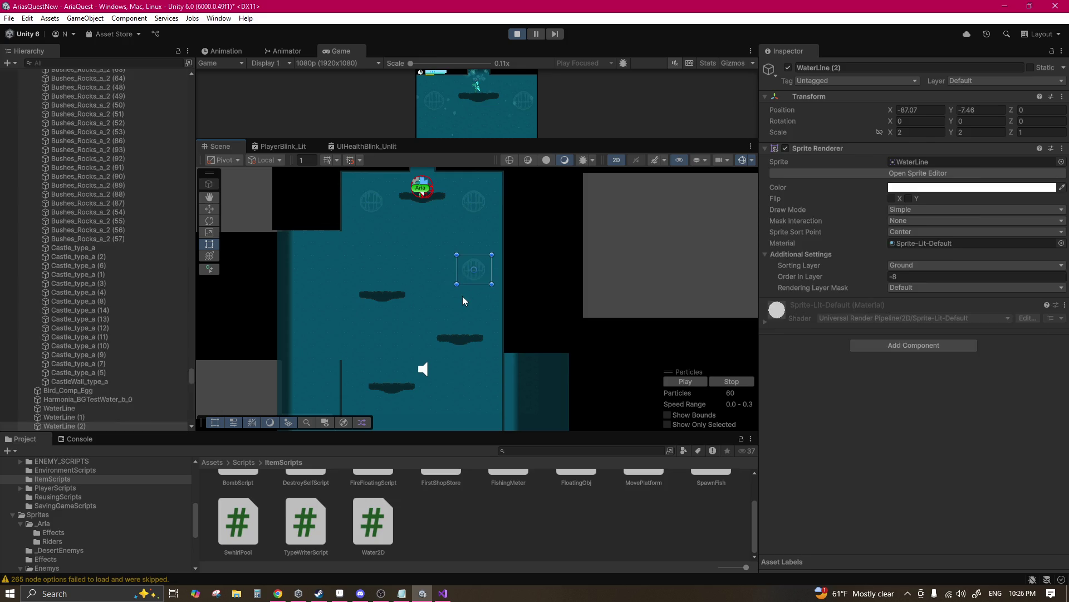
{"action": "left_click", "coordinate": [463, 296]}
Step: Nudge WaterBrickBG right and undo it, then check WaterD_Area3's Box Collider 2D
{"action": "left_click", "coordinate": [462, 296]}
{"action": "left_click_drag", "start_coordinate": [463, 297], "coordinate": [683, 312]}
{"action": "key", "text": "ctrl+z"}
{"action": "left_click", "coordinate": [461, 316]}
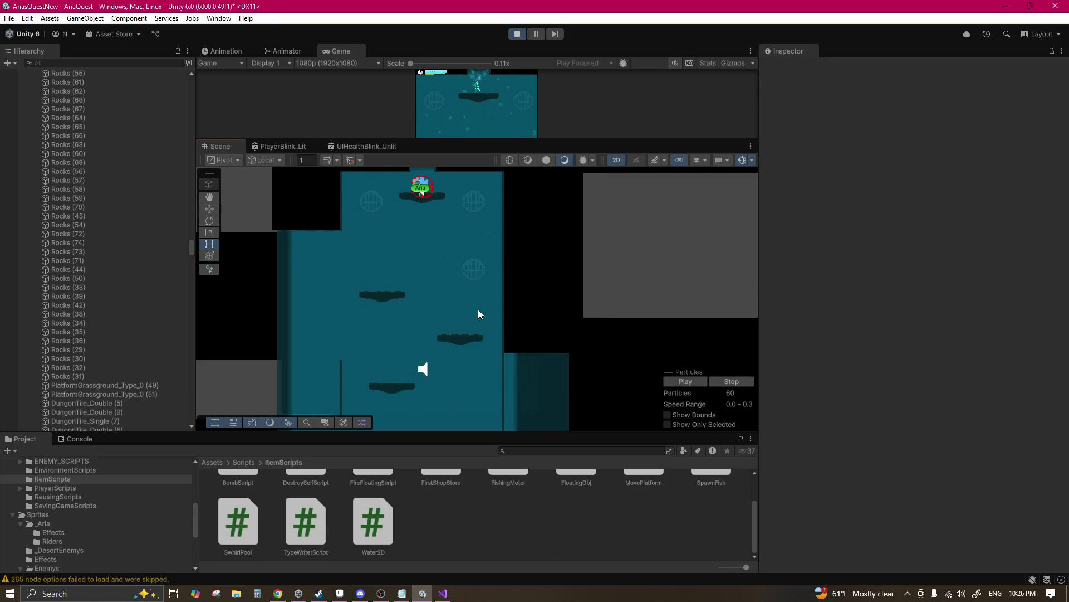
{"action": "left_click", "coordinate": [451, 314]}
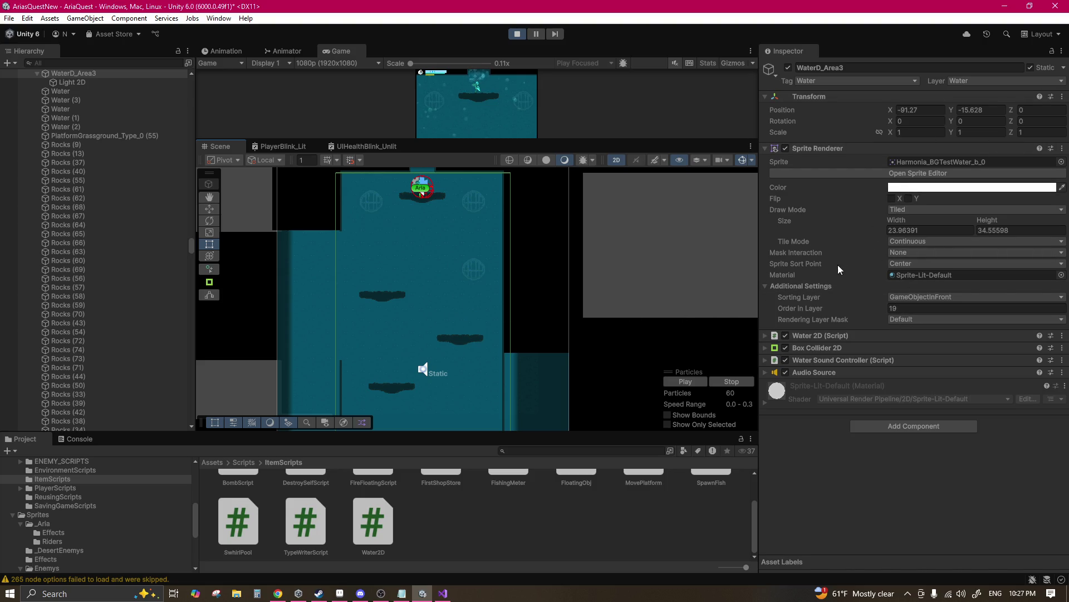
{"action": "left_click", "coordinate": [813, 349]}
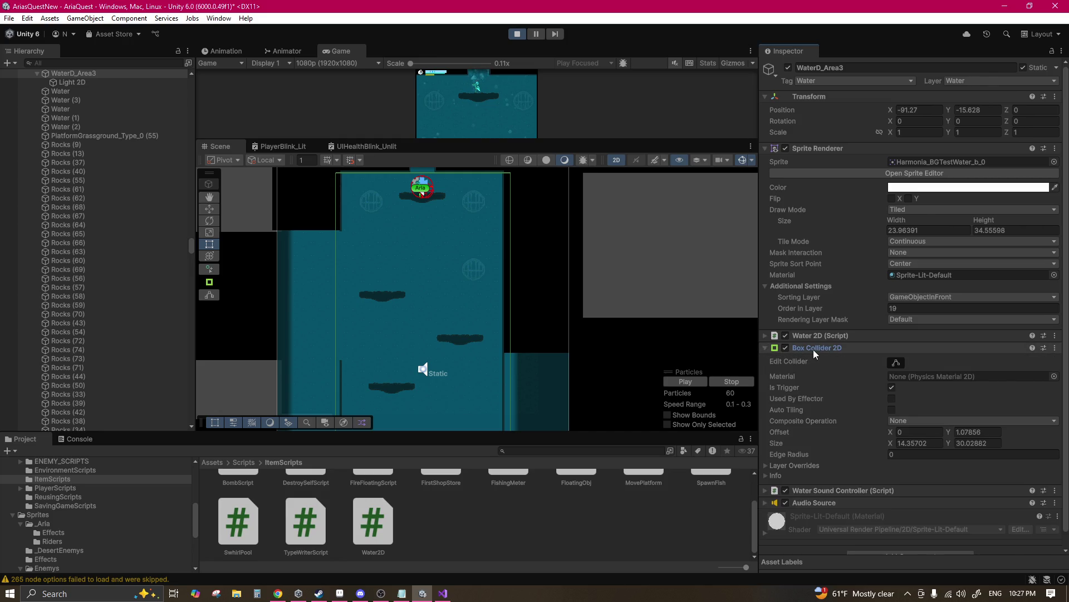
{"action": "left_click", "coordinate": [814, 349]}
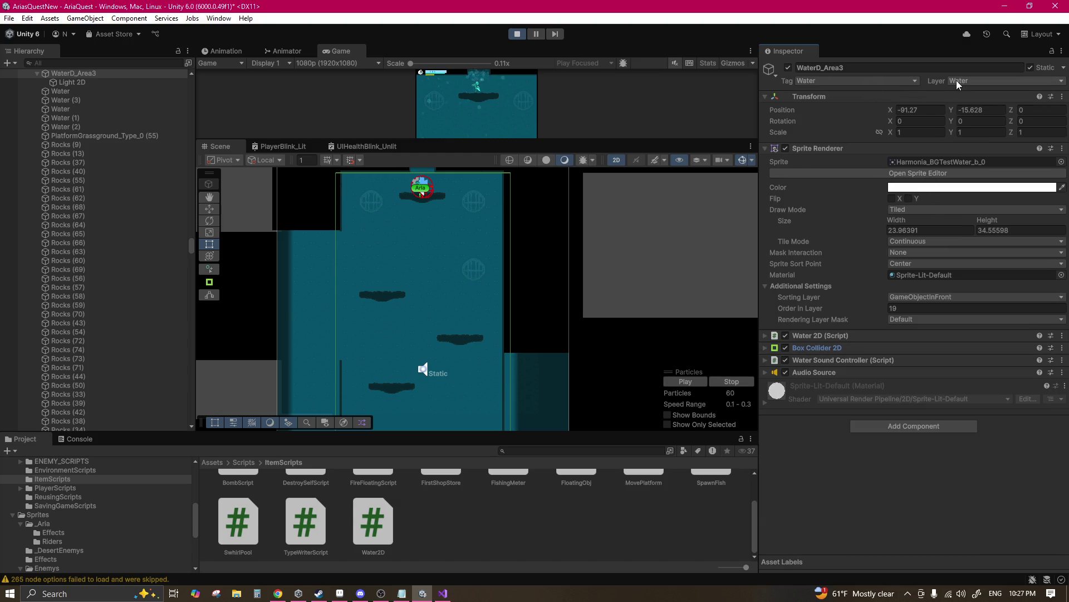
{"action": "scroll", "coordinate": [684, 249], "scroll_direction": "down", "scroll_amount": 3}
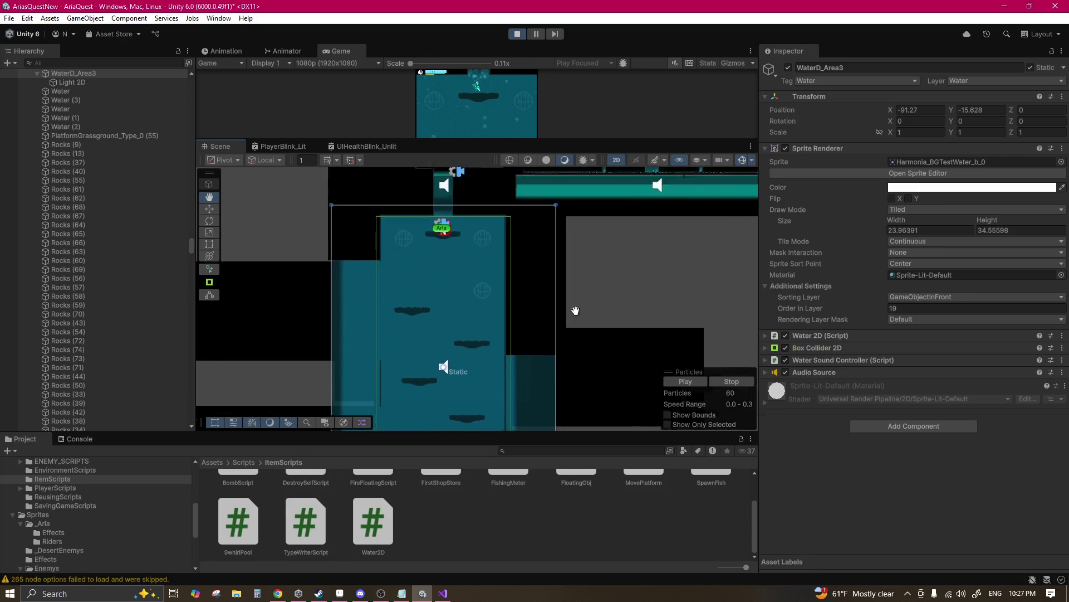
Step: Untick Static on the upper Water strip and raise it slightly with the Move tool
{"action": "scroll", "coordinate": [482, 239], "scroll_direction": "up", "scroll_amount": 3}
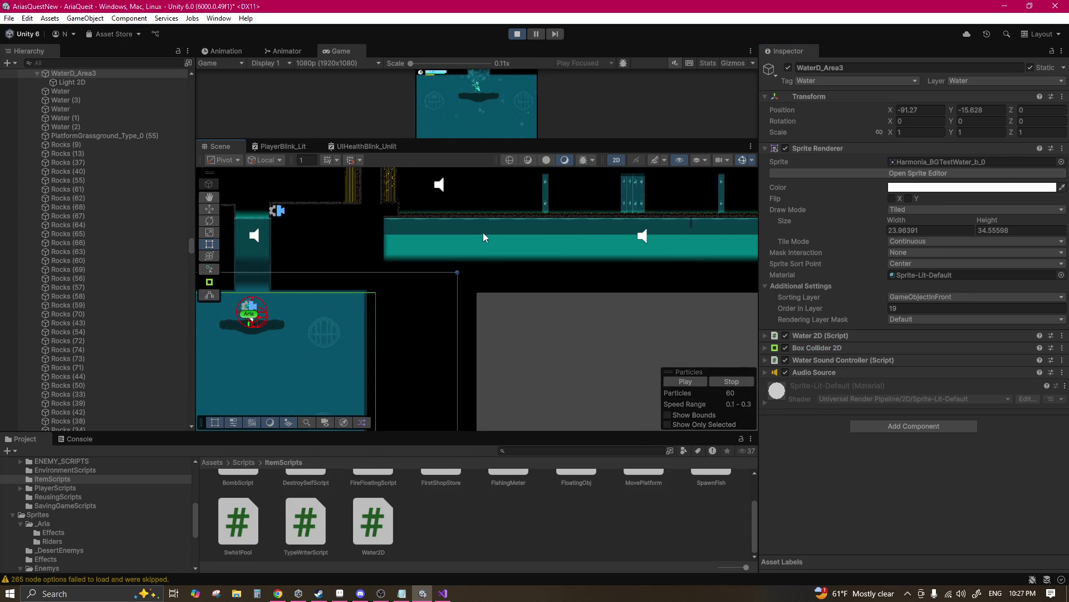
{"action": "left_click", "coordinate": [484, 227]}
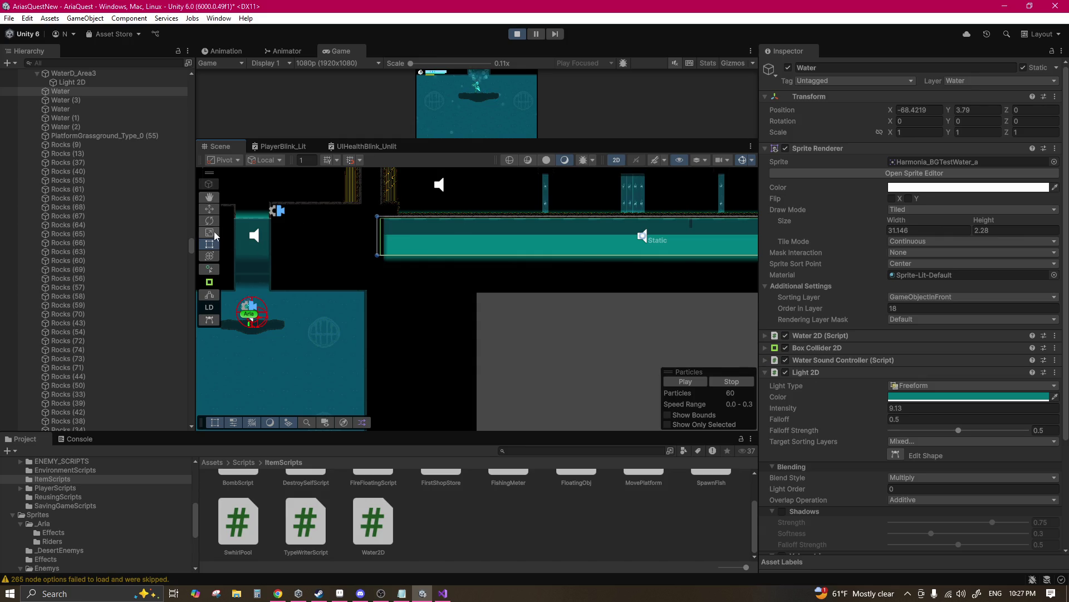
{"action": "left_click", "coordinate": [210, 209]}
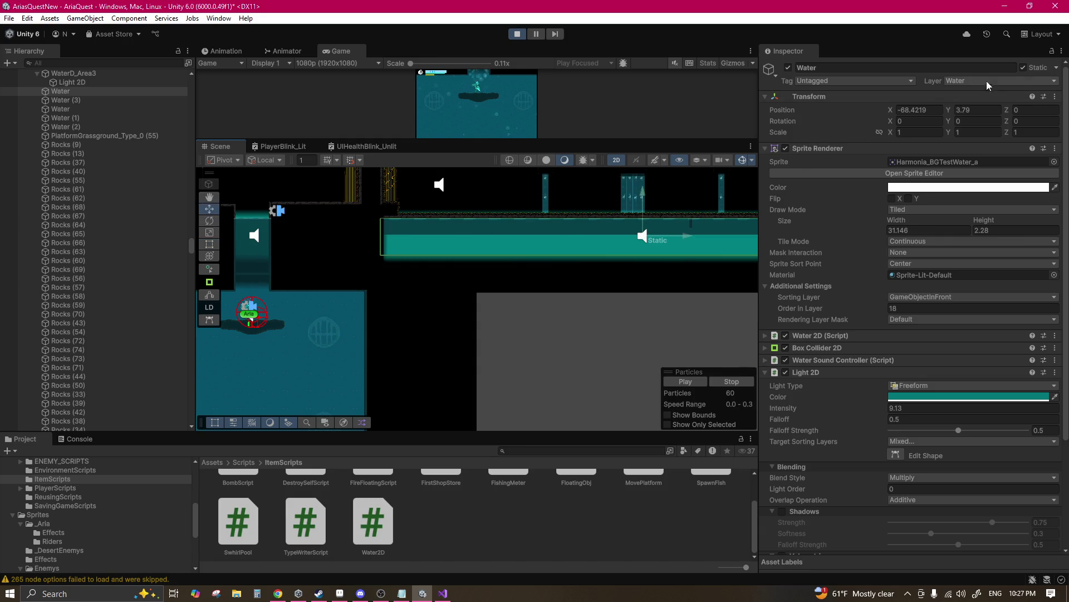
{"action": "left_click", "coordinate": [1024, 68]}
{"action": "mouse_move", "coordinate": [642, 191]}
{"action": "left_mouse_down"}
{"action": "mouse_move", "coordinate": [644, 154]}
{"action": "mouse_move", "coordinate": [640, 196]}
{"action": "left_mouse_up"}
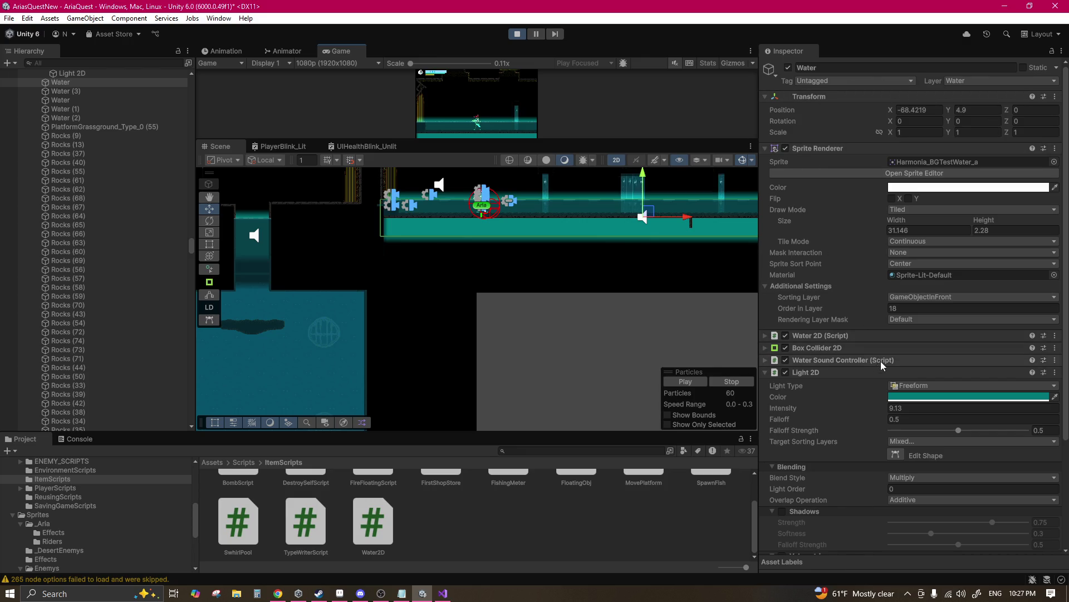
Step: Review the strip's Water 2D settings (buoyancy 30, drag 150), then select WaterD_Area3
{"action": "left_click", "coordinate": [847, 371]}
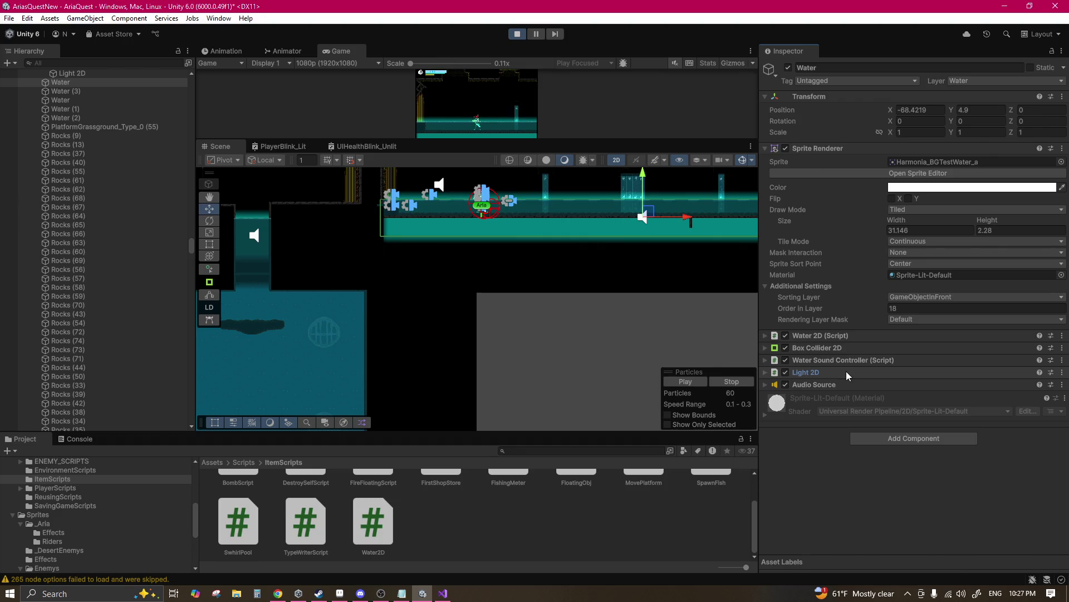
{"action": "left_click", "coordinate": [827, 337]}
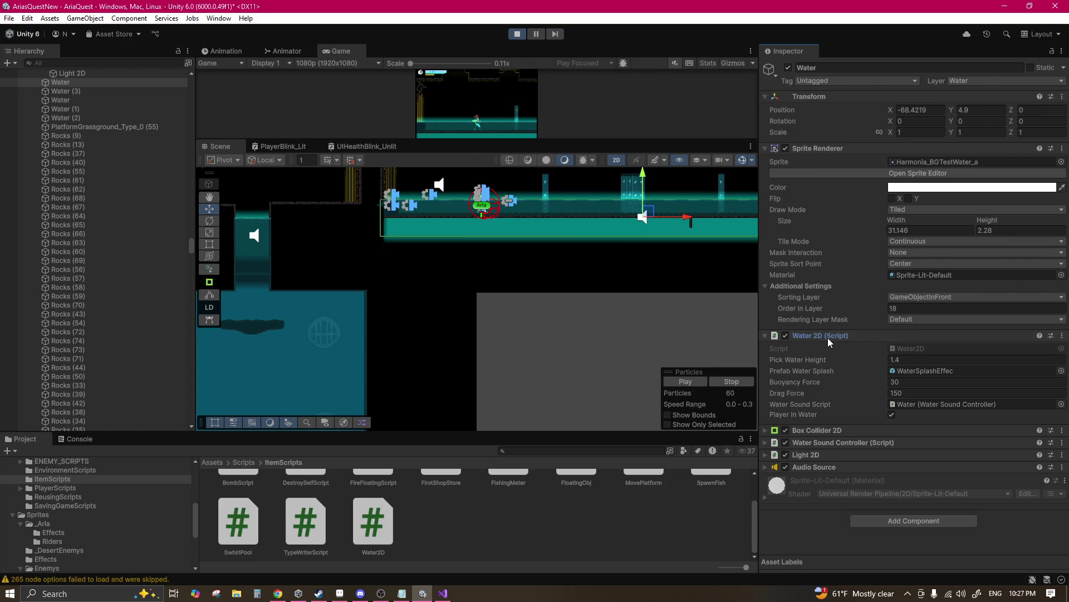
{"action": "left_click", "coordinate": [828, 338]}
{"action": "left_click", "coordinate": [325, 370]}
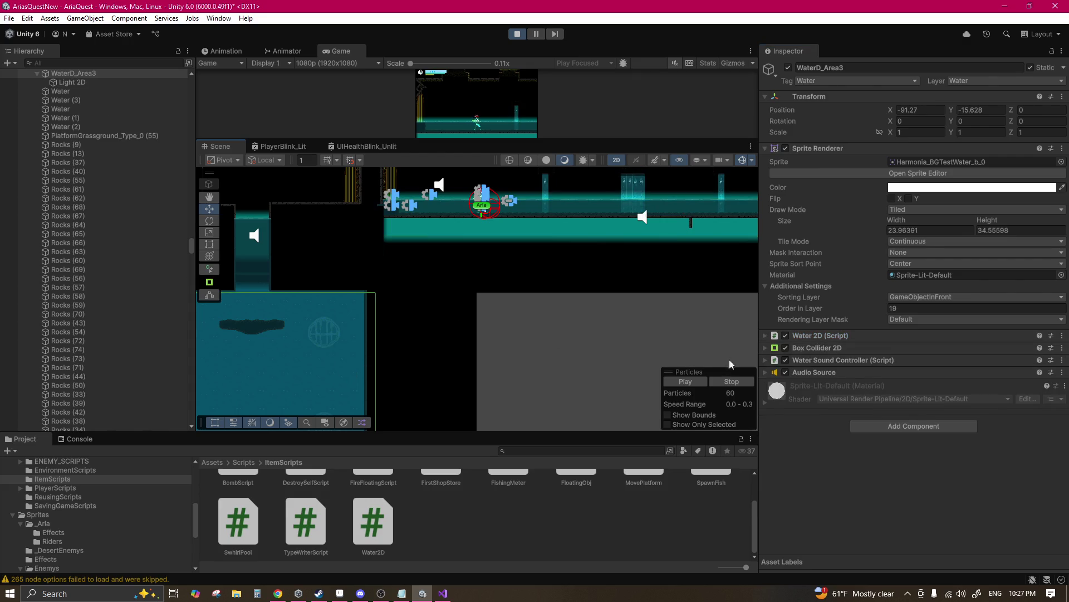
Step: Retag WaterD_Area3 from Water to Untagged, then pause and resume the game
{"action": "left_click", "coordinate": [827, 359]}
{"action": "left_click", "coordinate": [828, 360]}
{"action": "left_click", "coordinate": [828, 335]}
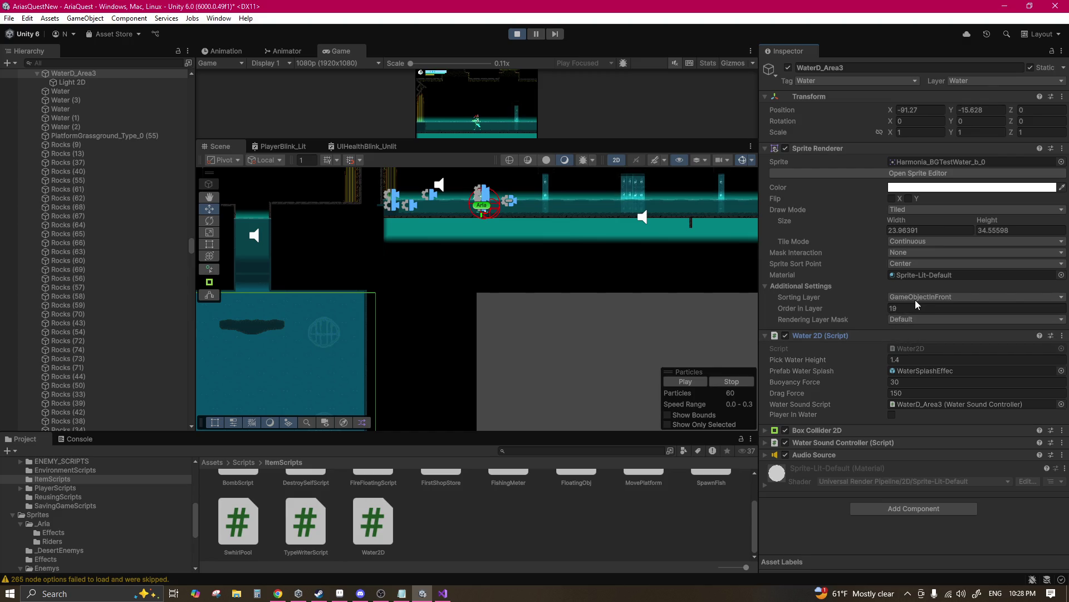
{"action": "left_click", "coordinate": [855, 80]}
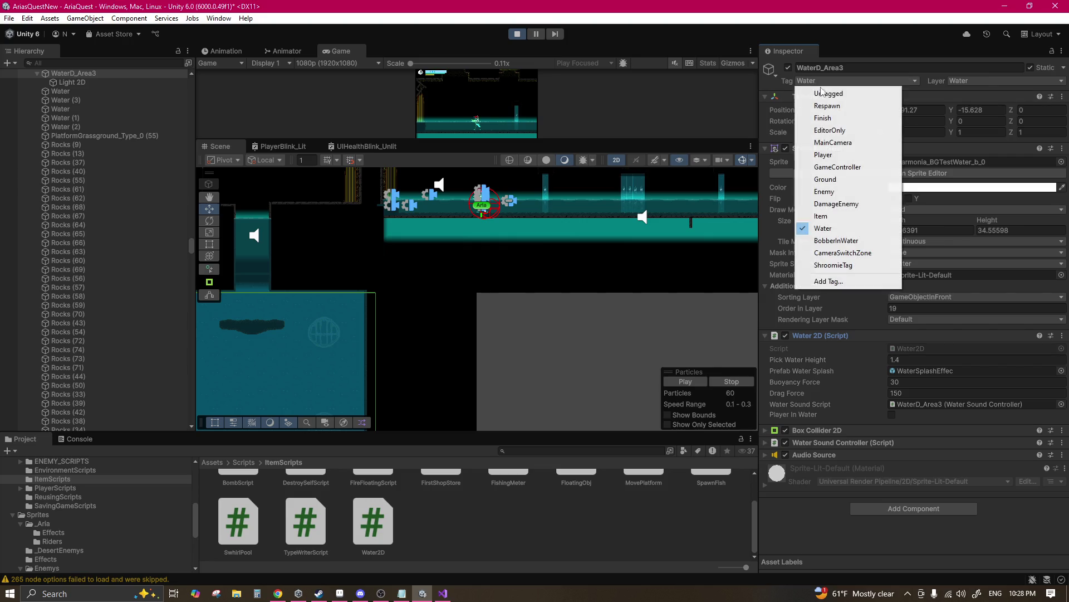
{"action": "left_click", "coordinate": [824, 95]}
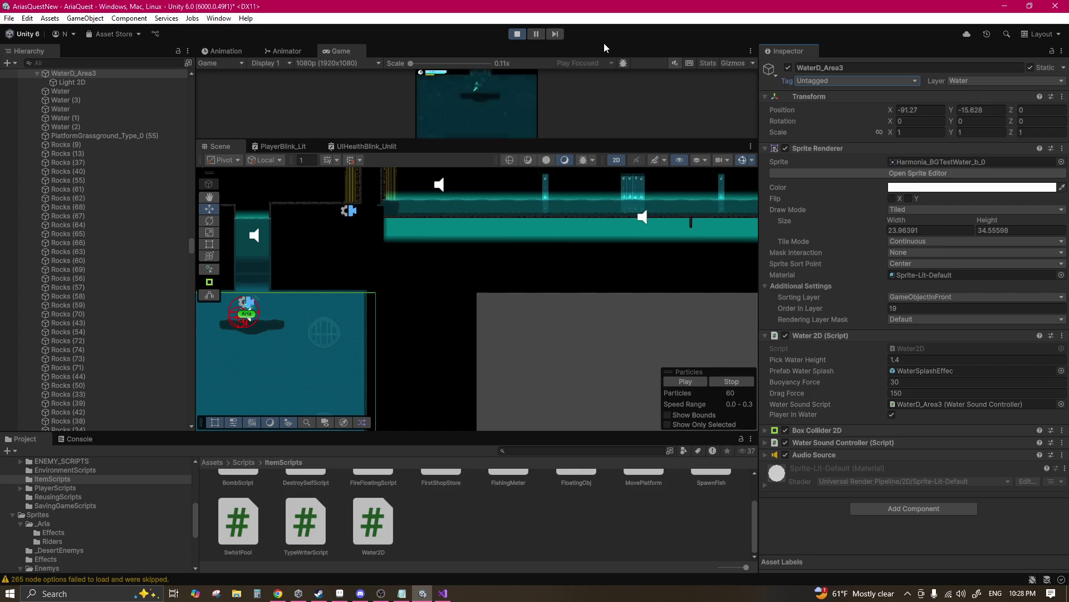
{"action": "left_click", "coordinate": [534, 34]}
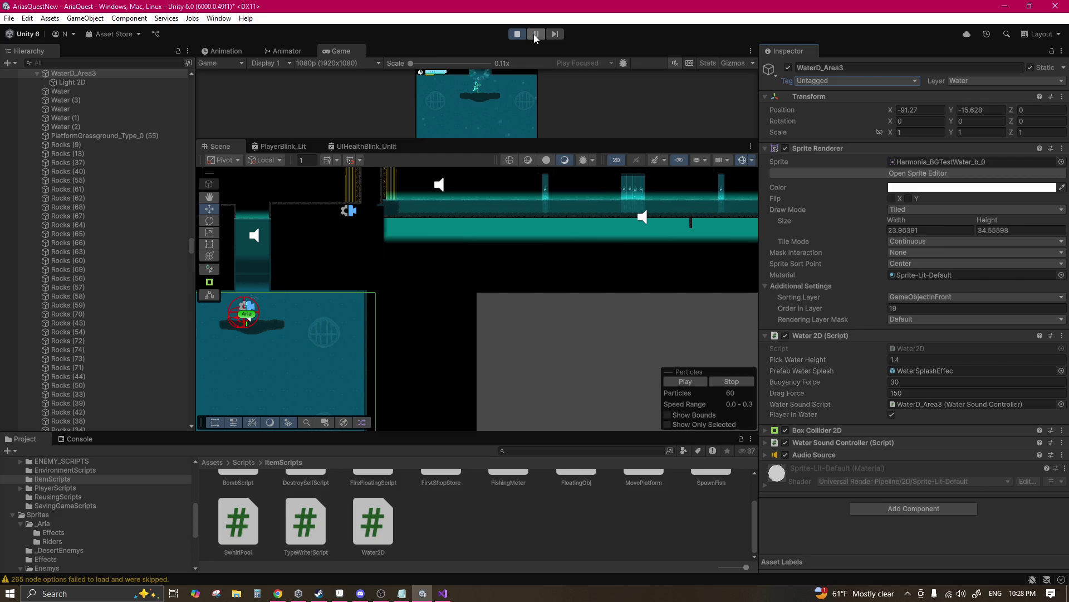
{"action": "left_click", "coordinate": [537, 34]}
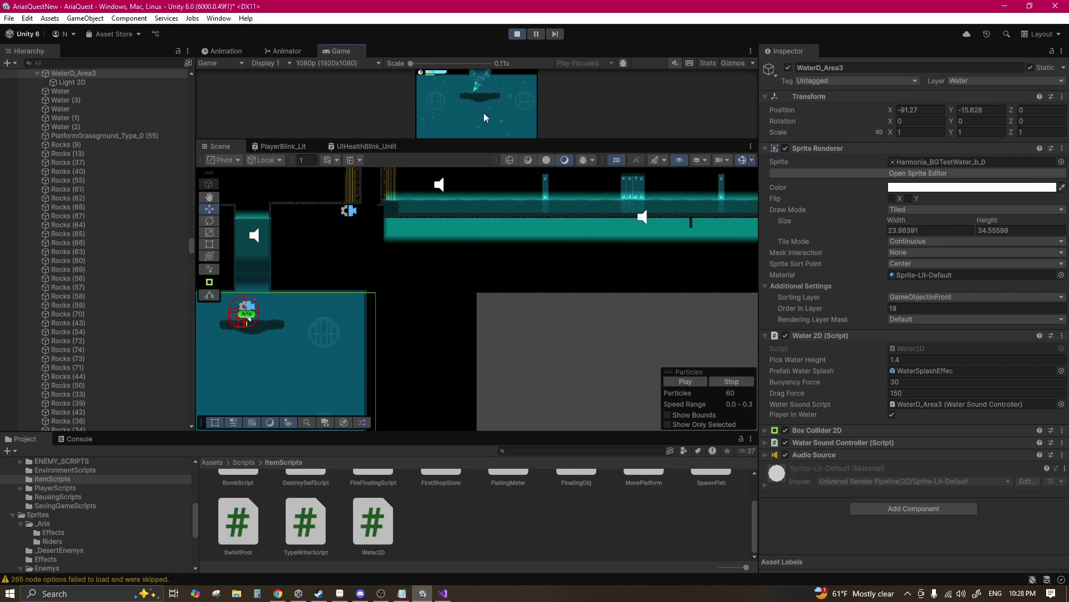
Step: Frame Water (3), untick its Static flag and move it higher in the level
{"action": "scroll", "coordinate": [363, 287], "scroll_direction": "up", "scroll_amount": 5}
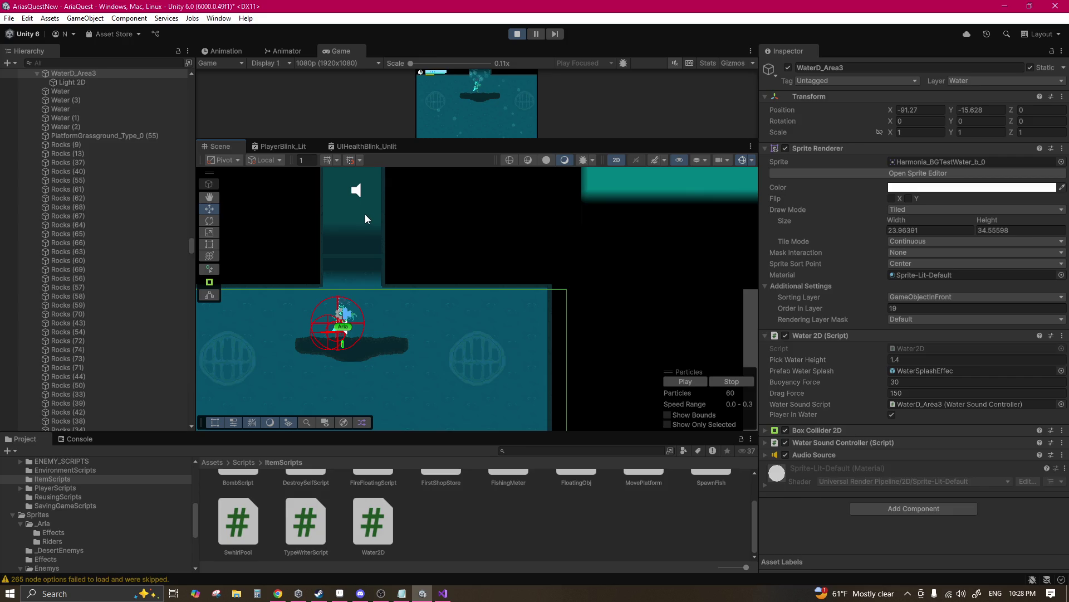
{"action": "left_click", "coordinate": [366, 214]}
{"action": "left_click_drag", "start_coordinate": [425, 257], "coordinate": [446, 278]}
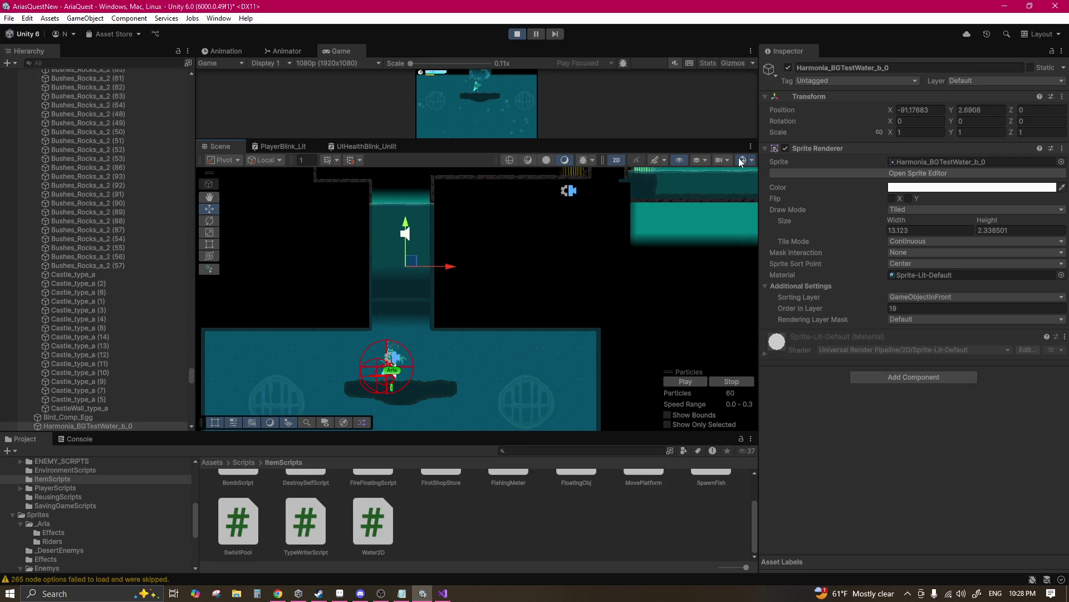
{"action": "left_click", "coordinate": [424, 213]}
{"action": "left_click_drag", "start_coordinate": [392, 275], "coordinate": [440, 269]}
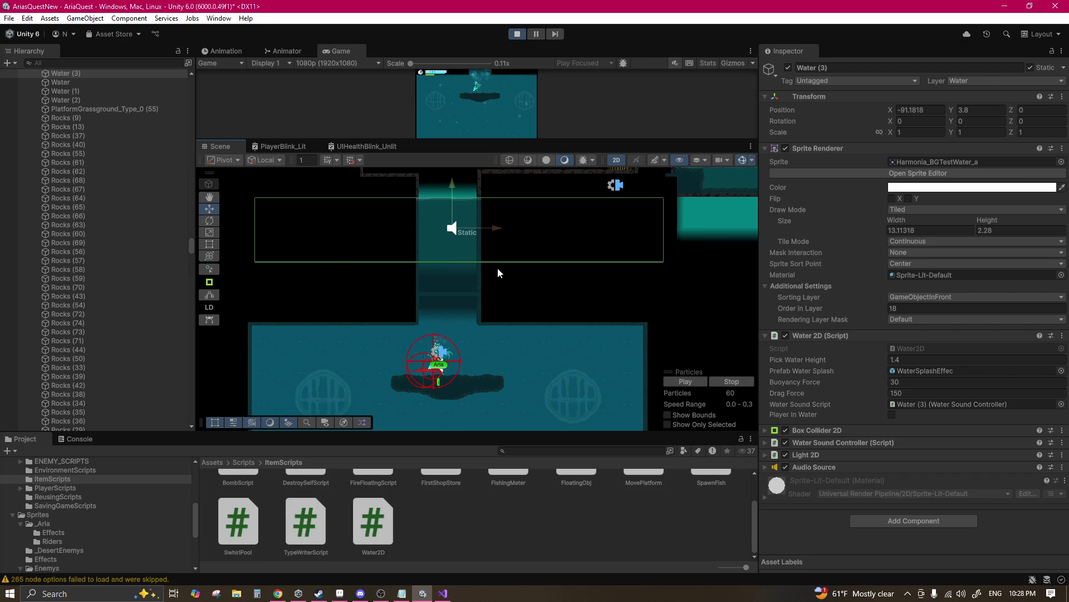
{"action": "key", "text": "f"}
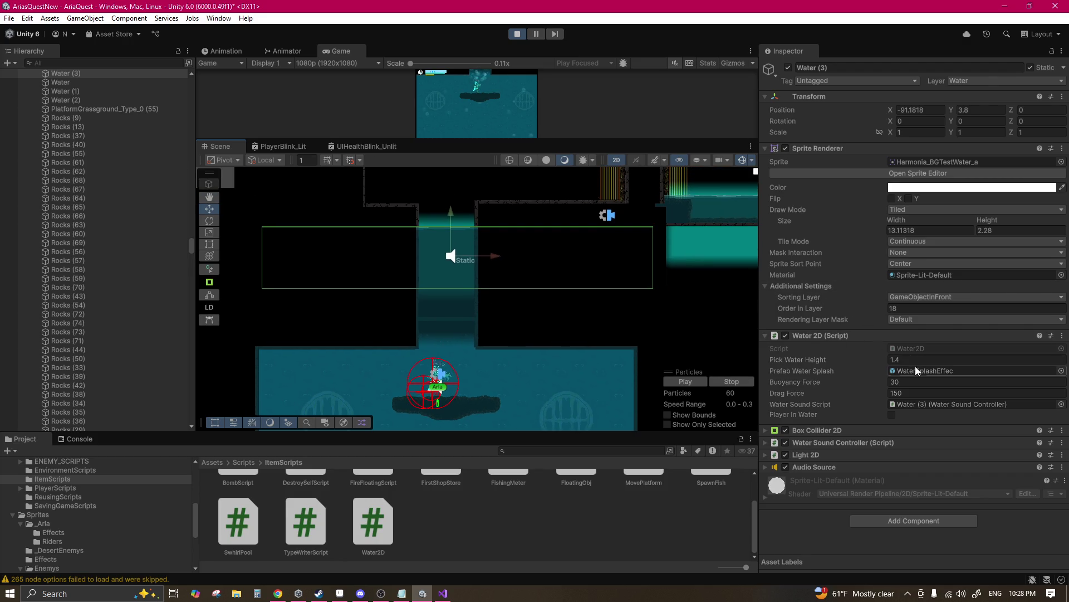
{"action": "left_click", "coordinate": [743, 161]}
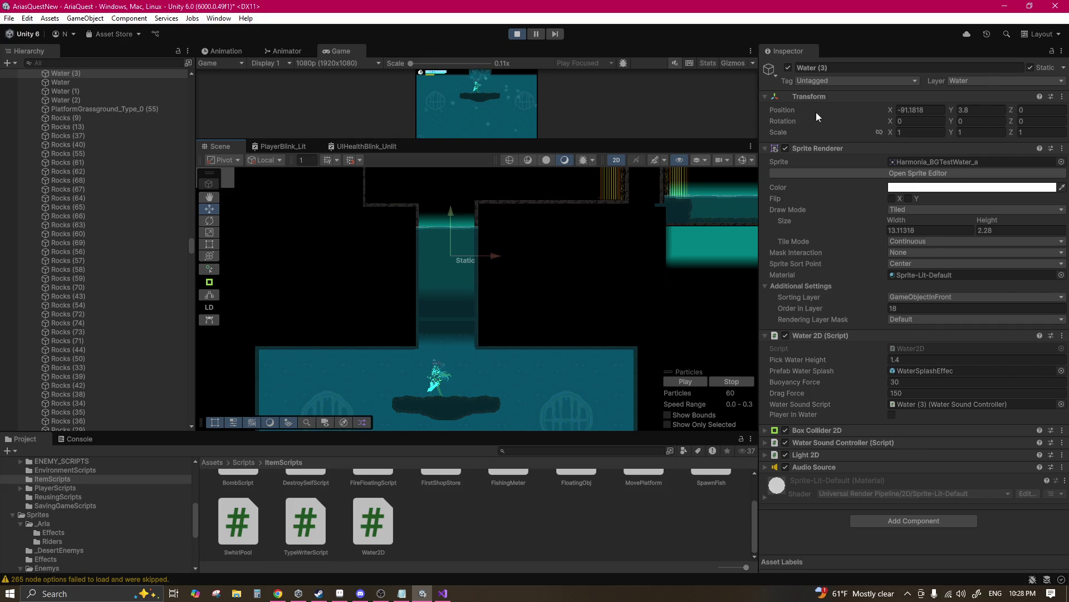
{"action": "left_click", "coordinate": [1030, 67]}
{"action": "left_click_drag", "start_coordinate": [456, 210], "coordinate": [466, 157]}
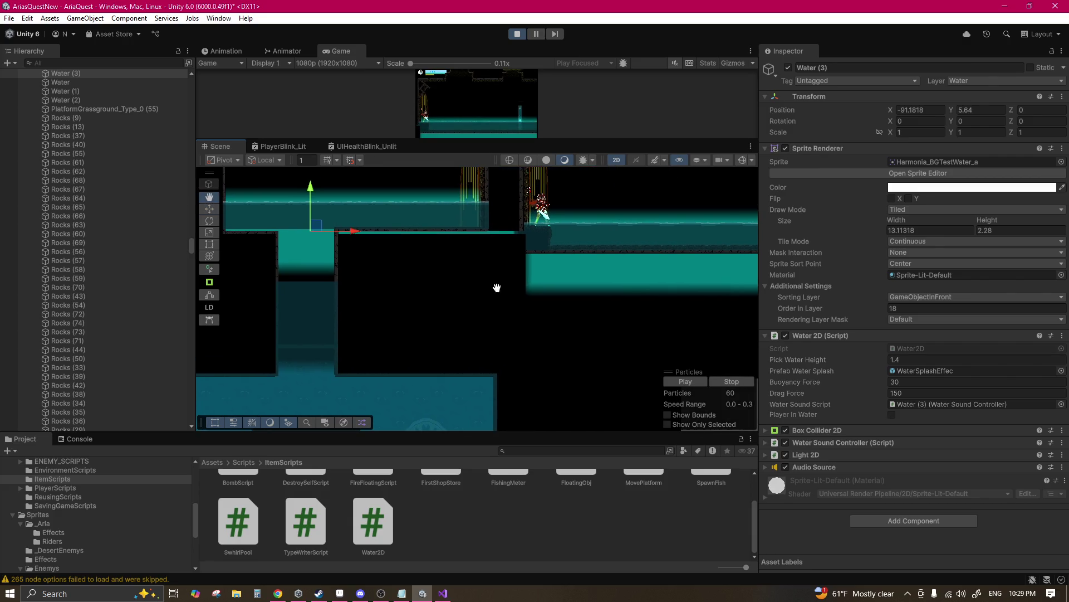
Step: Rename Water (3) to Water by deleting the ' (3)' suffix, then stop the playtest
{"action": "left_click", "coordinate": [657, 241]}
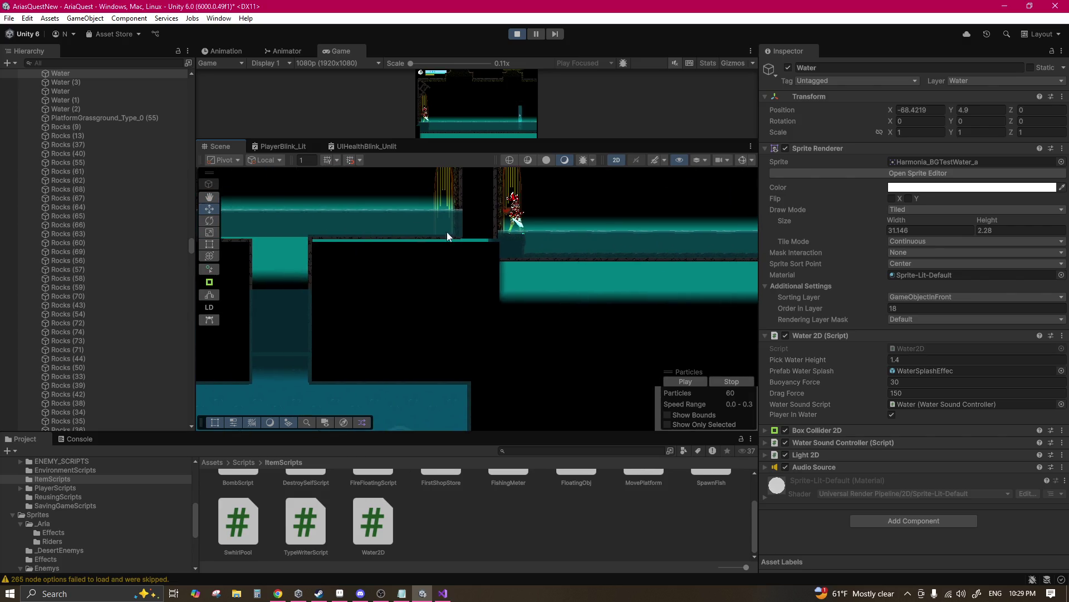
{"action": "left_click", "coordinate": [350, 223]}
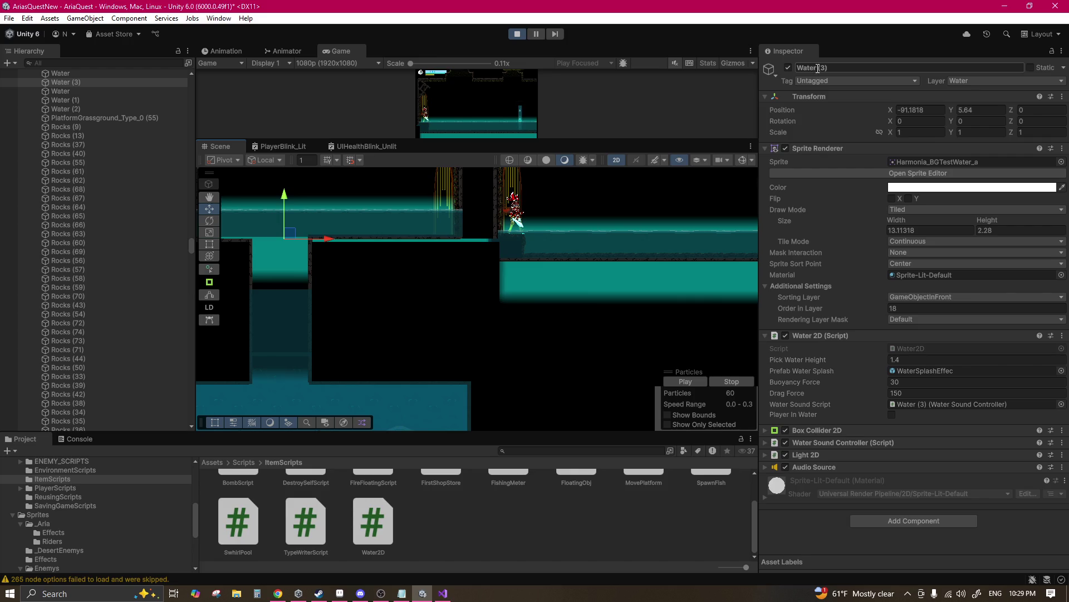
{"action": "key", "text": "shift+Left"}
{"action": "key", "text": "shift+Left"}
{"action": "key", "text": "shift+Left"}
{"action": "key", "text": "BackSpace"}
{"action": "key", "text": "BackSpace"}
{"action": "key", "text": "Return"}
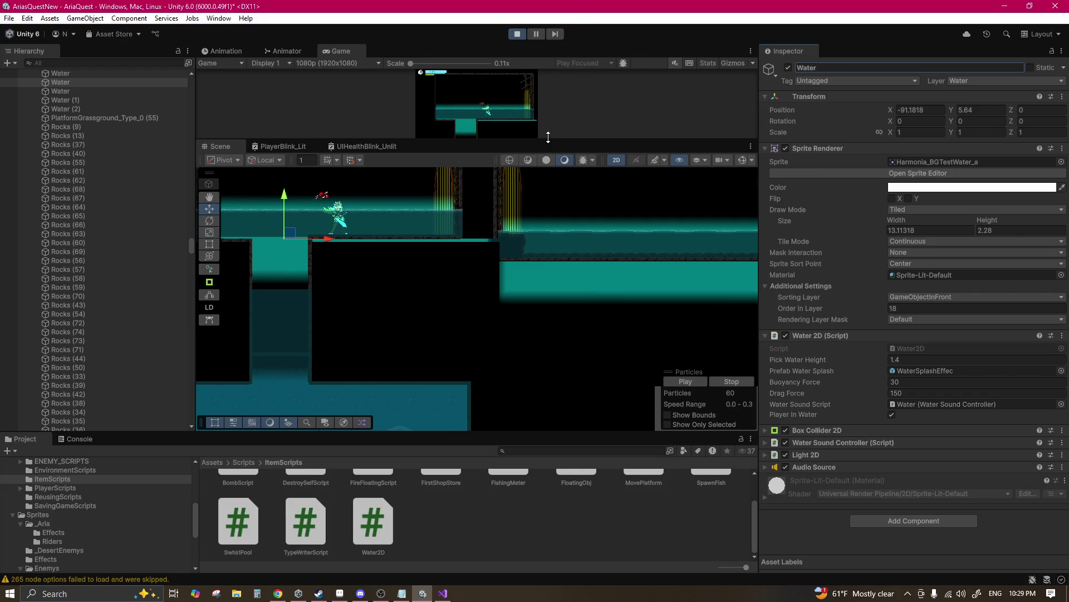
{"action": "left_click", "coordinate": [518, 35]}
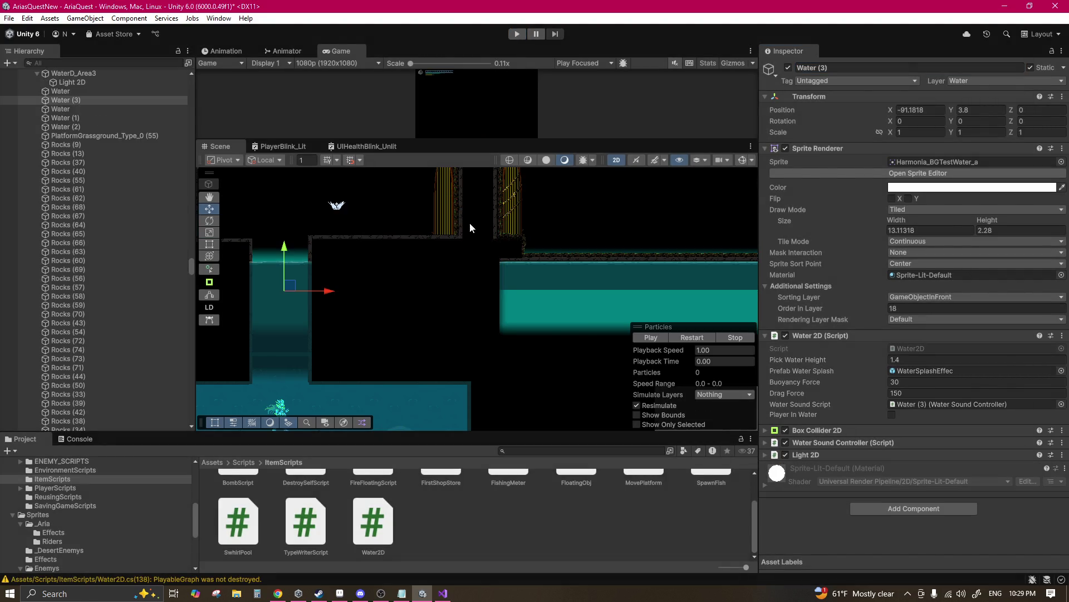
Step: Rename the WaterD_Area3 pool to Water
{"action": "left_click", "coordinate": [415, 348]}
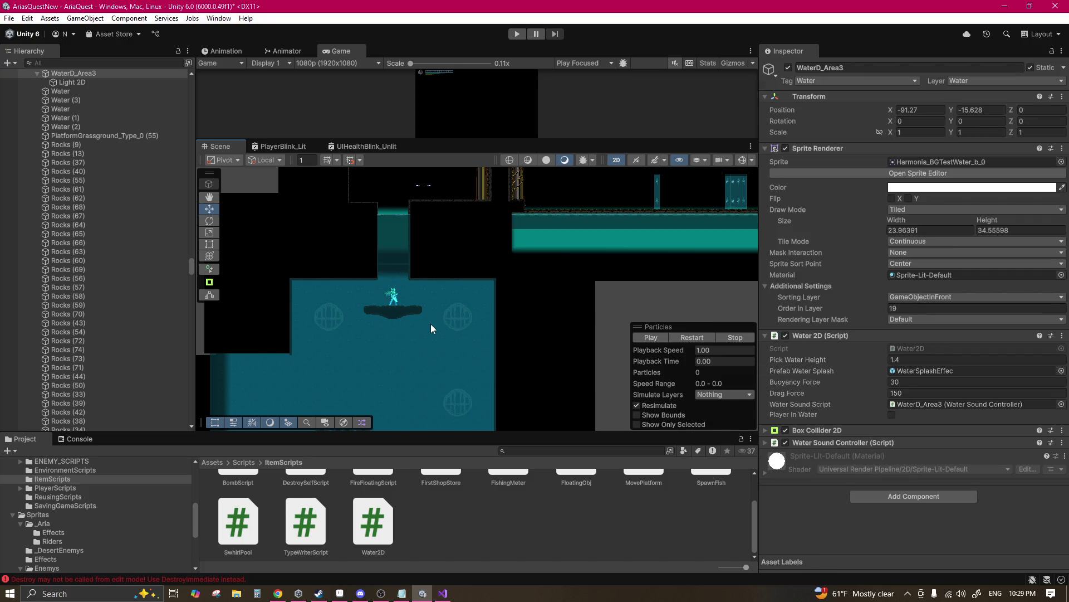
{"action": "left_click", "coordinate": [745, 162]}
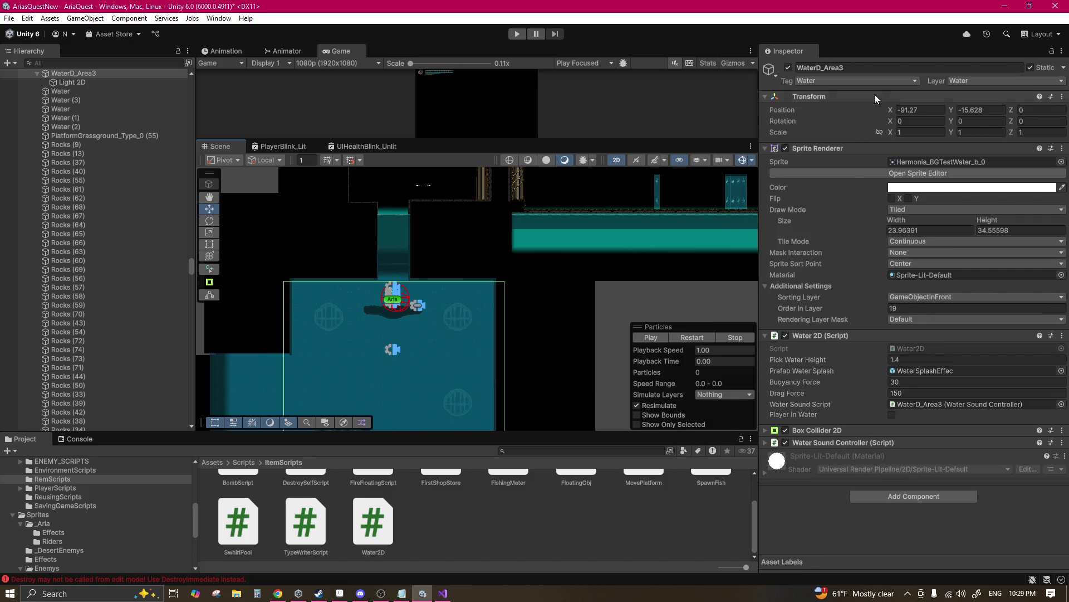
{"action": "left_click", "coordinate": [850, 66]}
{"action": "type", "text": "Water"}
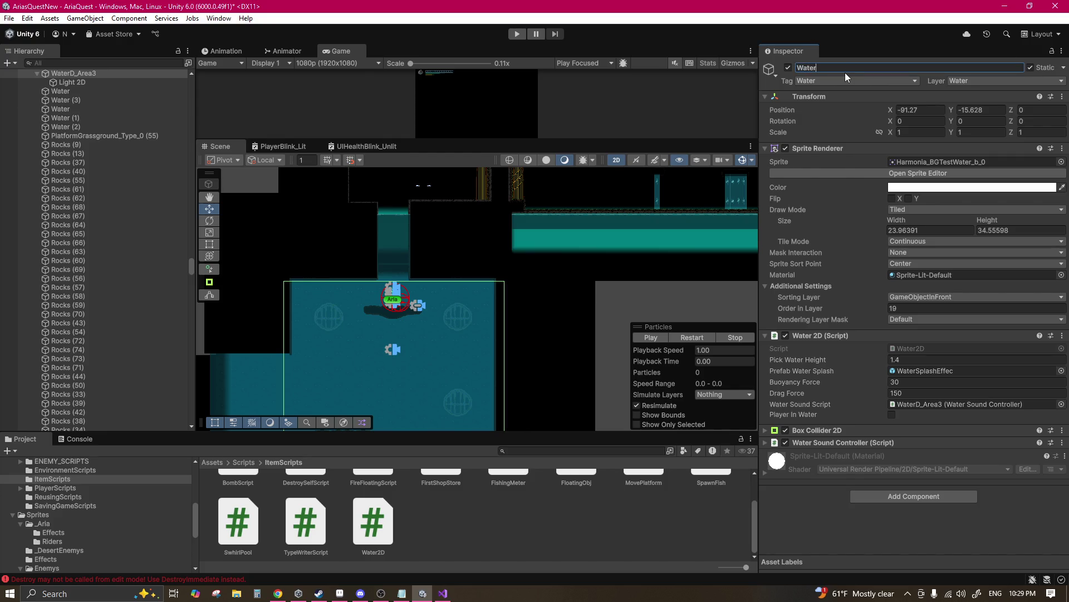
{"action": "key", "text": "Return"}
{"action": "left_click", "coordinate": [819, 146]}
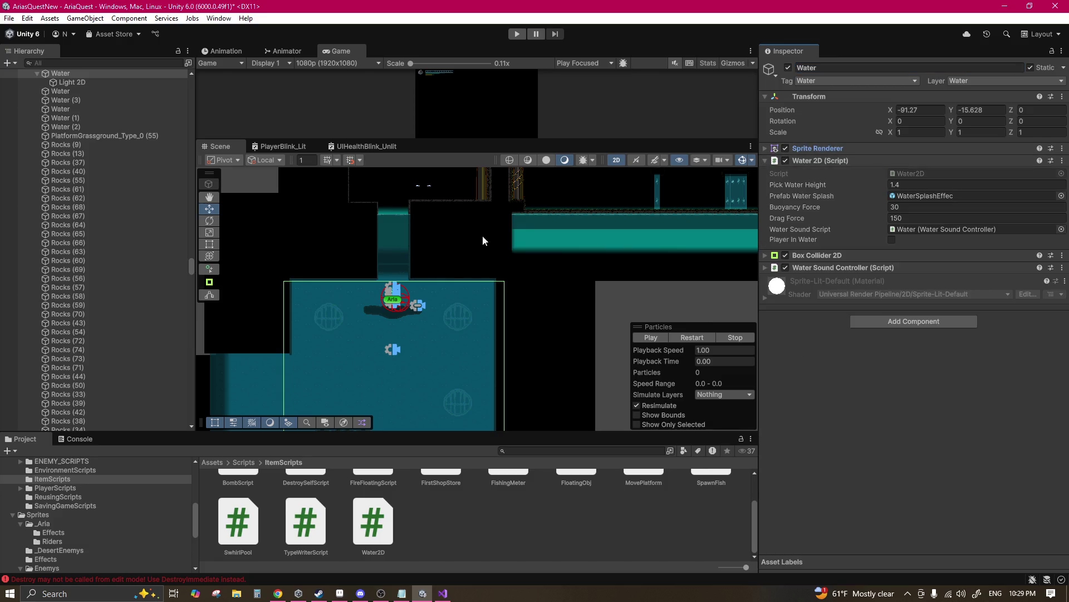
Step: Rename the Water (3) shaft to Water and press Ctrl+S to save the scene
{"action": "left_click", "coordinate": [396, 226]}
{"action": "left_click", "coordinate": [827, 68]}
{"action": "type", "text": "wa"}
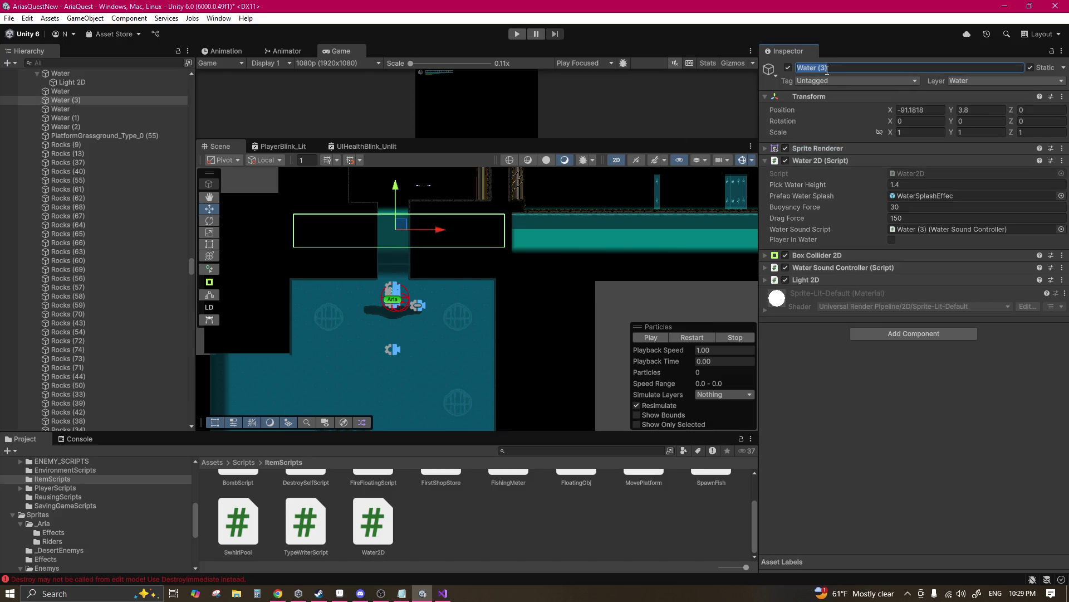
{"action": "left_click", "coordinate": [636, 225]}
{"action": "left_click", "coordinate": [819, 68]}
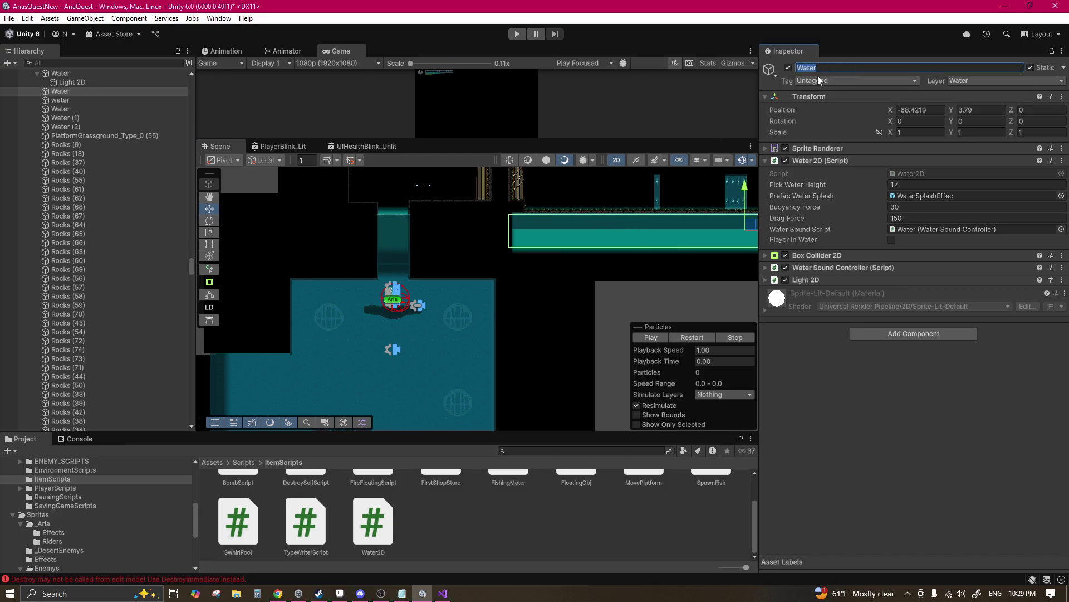
{"action": "left_click", "coordinate": [392, 227]}
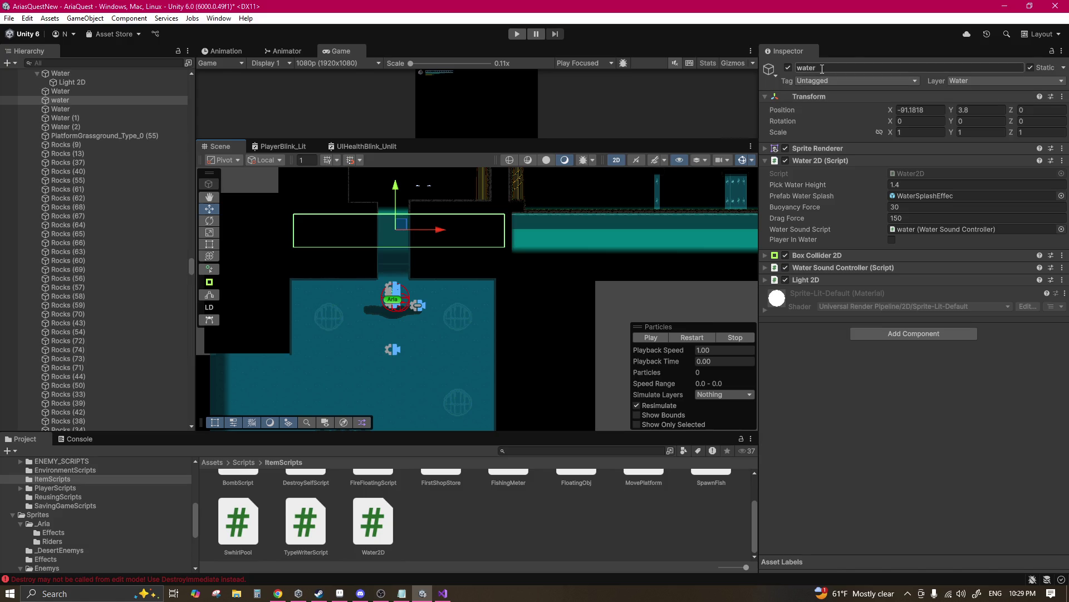
{"action": "left_click", "coordinate": [422, 344]}
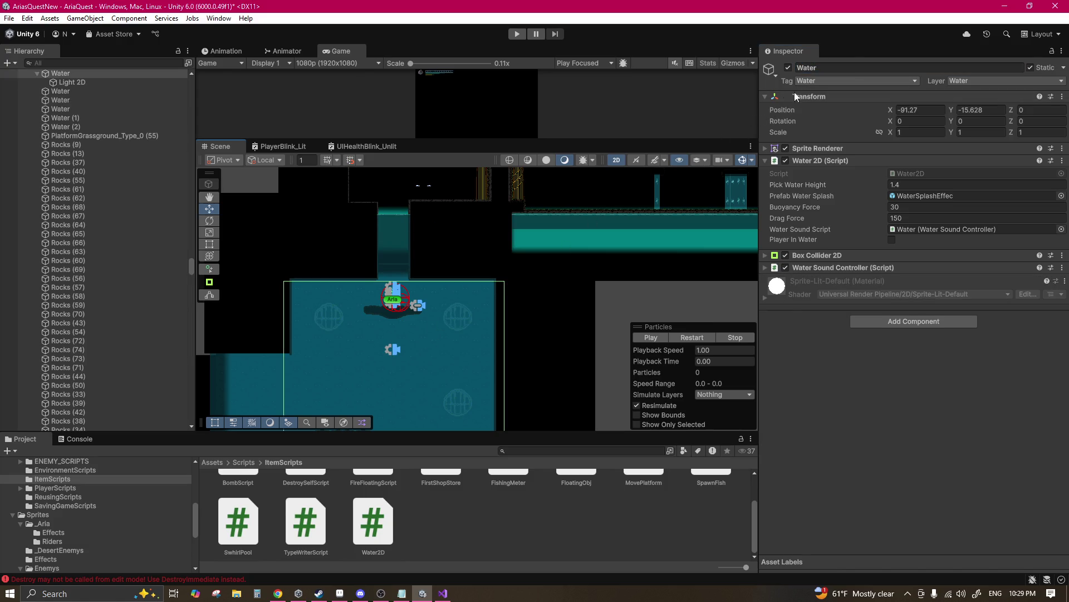
{"action": "key", "text": "ctrl+s"}
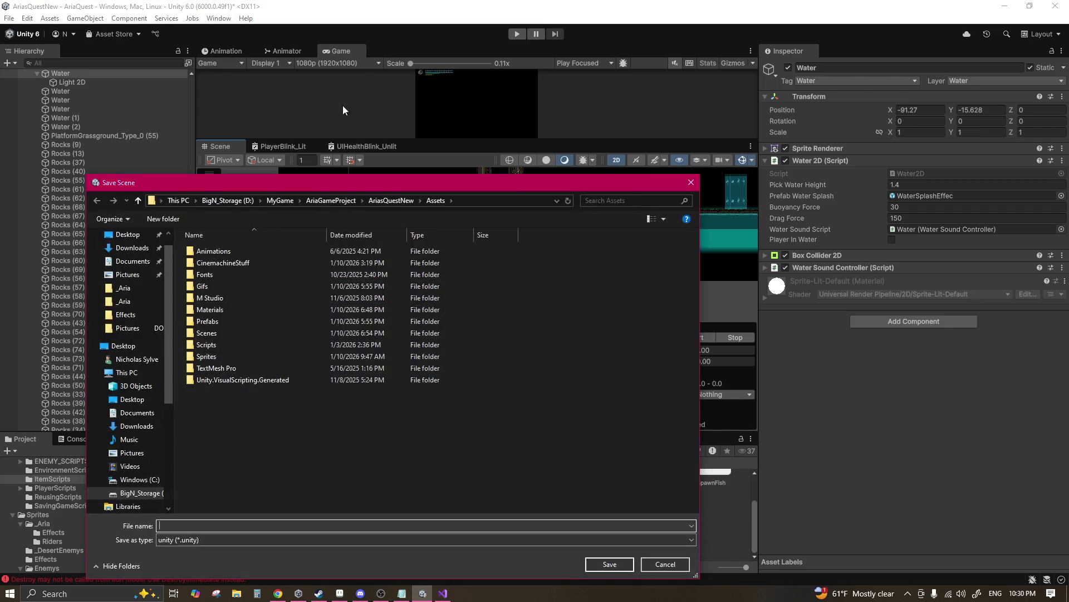
Step: Cancel the Save Scene dialog, save via File > Save, and start a new playtest
{"action": "left_click", "coordinate": [665, 563]}
{"action": "left_click", "coordinate": [10, 20]}
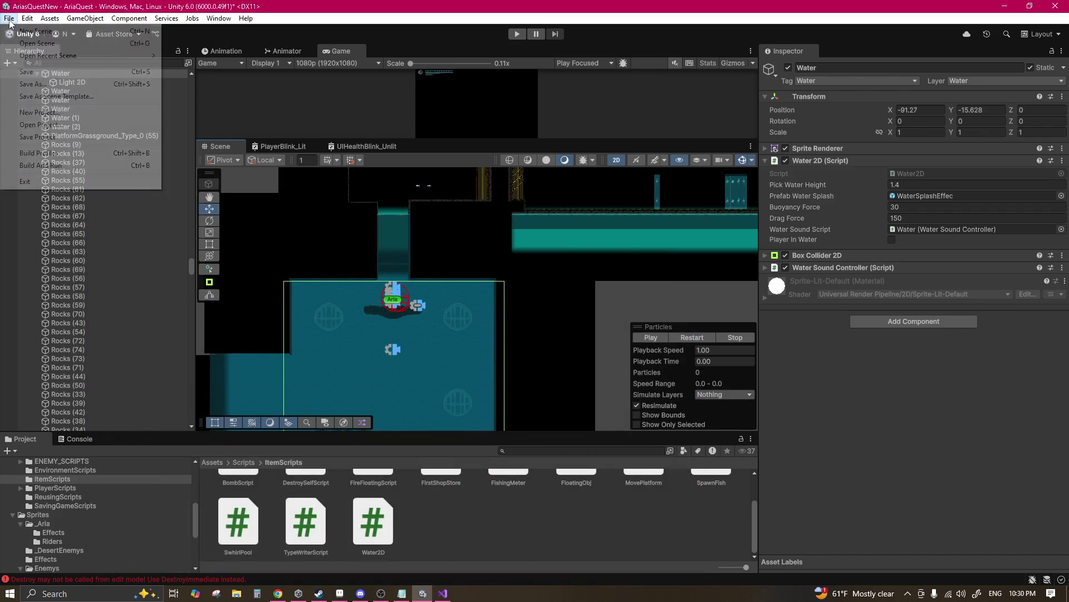
{"action": "left_click", "coordinate": [78, 78]}
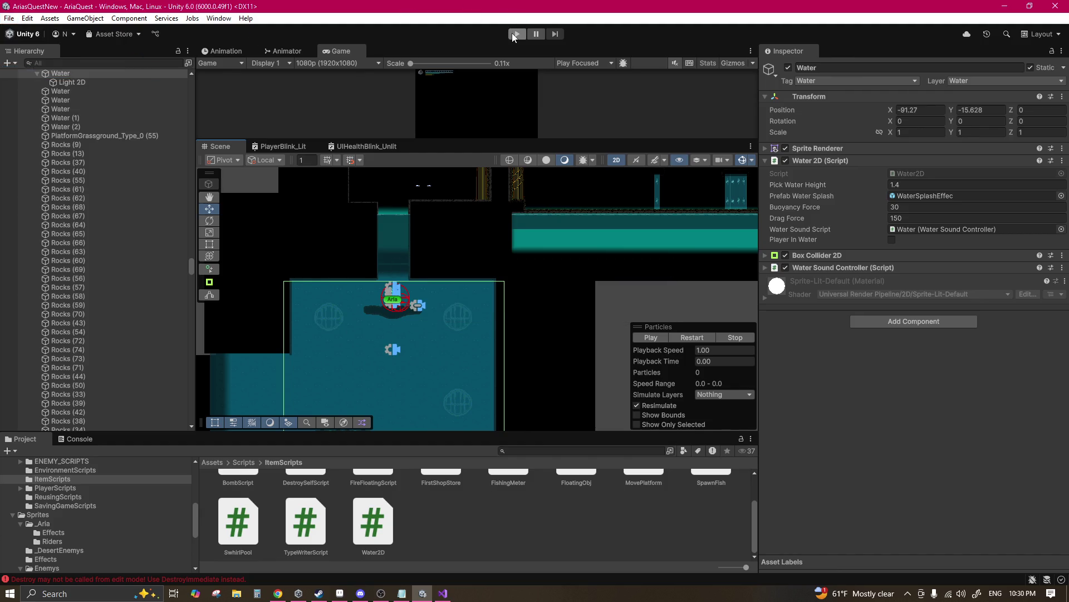
{"action": "left_click", "coordinate": [515, 34]}
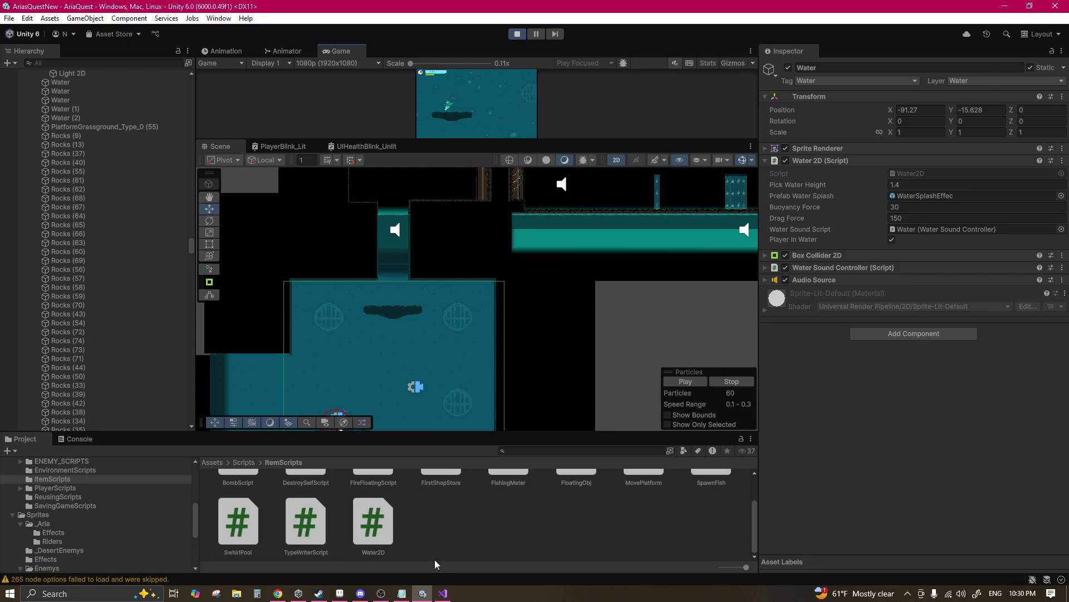
{"action": "mouse_move", "coordinate": [446, 597]}
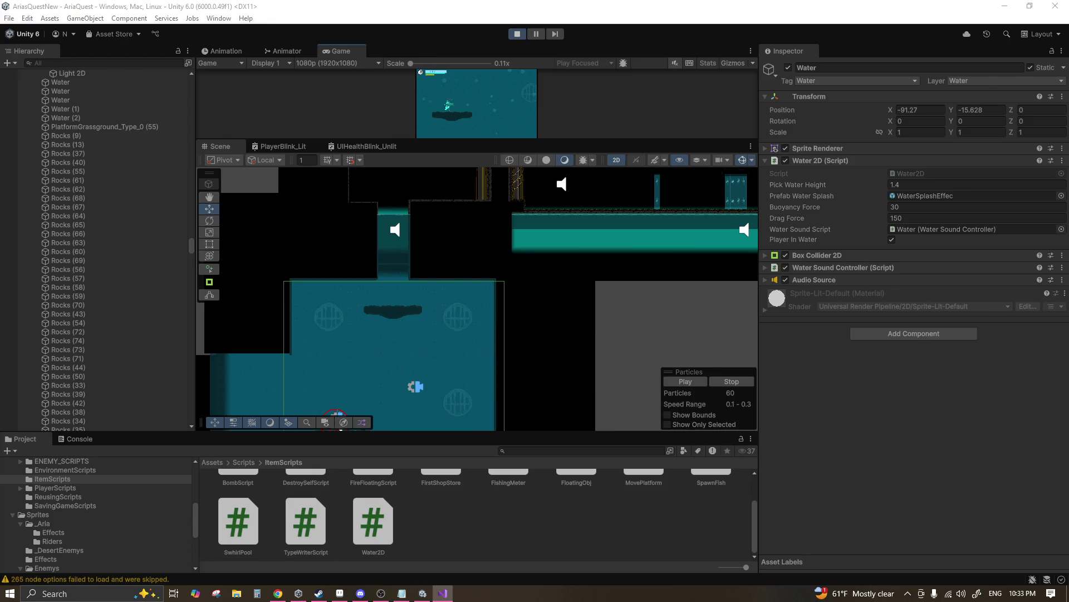
Step: With the level playing, select Aria and review her Player Controller fields (Move Speed 2, Dash Speed 10)
{"action": "key", "text": "ctrl+p"}
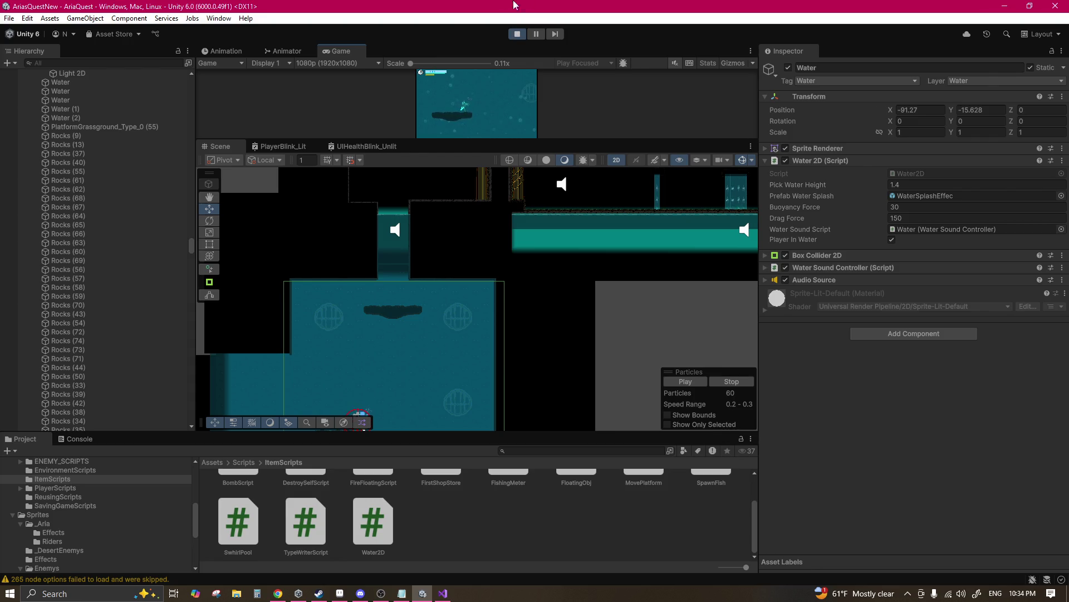
{"action": "left_click", "coordinate": [443, 593]}
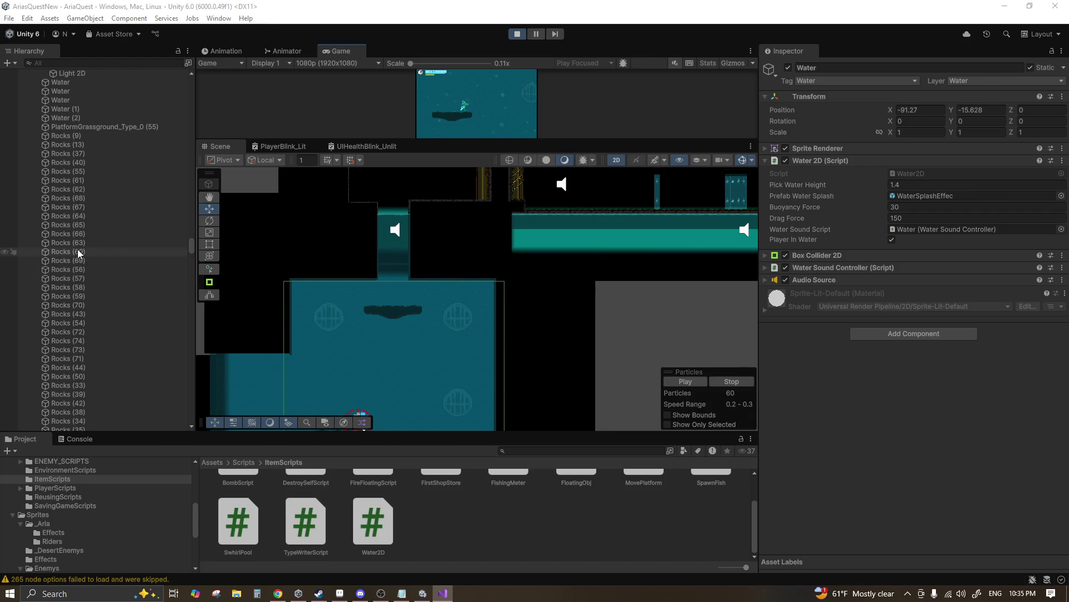
{"action": "left_click_drag", "start_coordinate": [191, 246], "coordinate": [193, 71]}
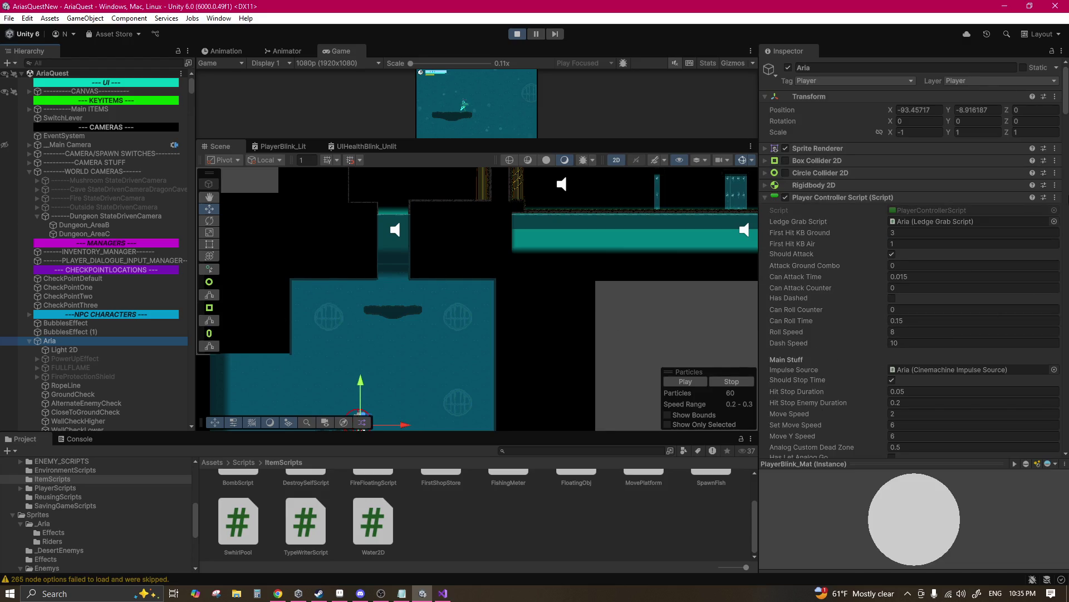
{"action": "mouse_move", "coordinate": [1064, 104]}
{"action": "left_mouse_down"}
{"action": "mouse_move", "coordinate": [1064, 440]}
{"action": "mouse_move", "coordinate": [1064, 343]}
{"action": "left_mouse_up"}
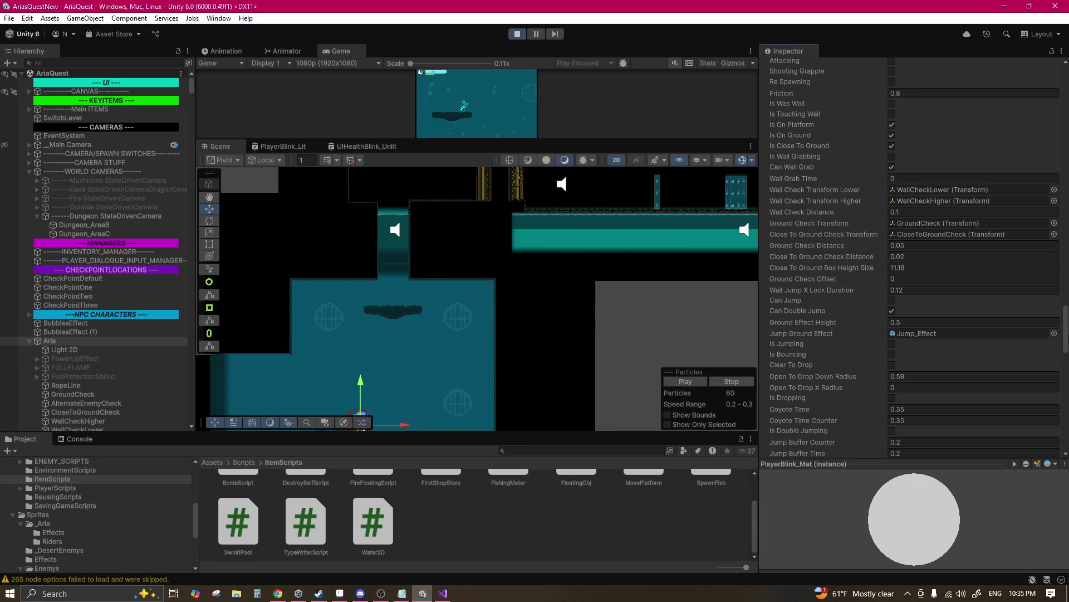
{"action": "left_click_drag", "start_coordinate": [1064, 343], "coordinate": [1065, 377]}
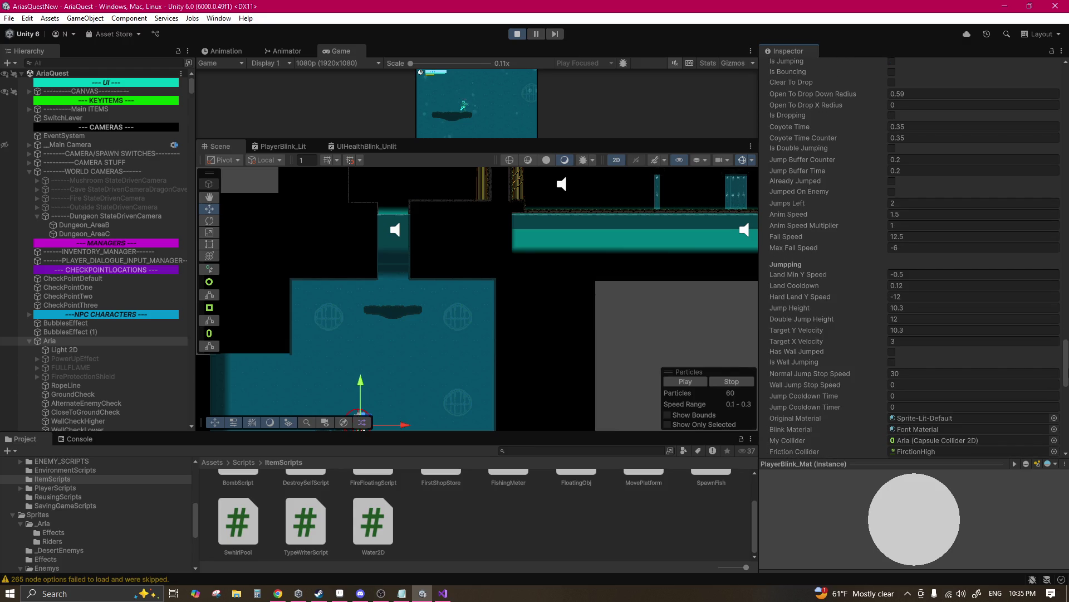
{"action": "mouse_move", "coordinate": [1065, 376]}
{"action": "left_mouse_down"}
{"action": "mouse_move", "coordinate": [1064, 396]}
{"action": "mouse_move", "coordinate": [1068, 105]}
{"action": "left_mouse_up"}
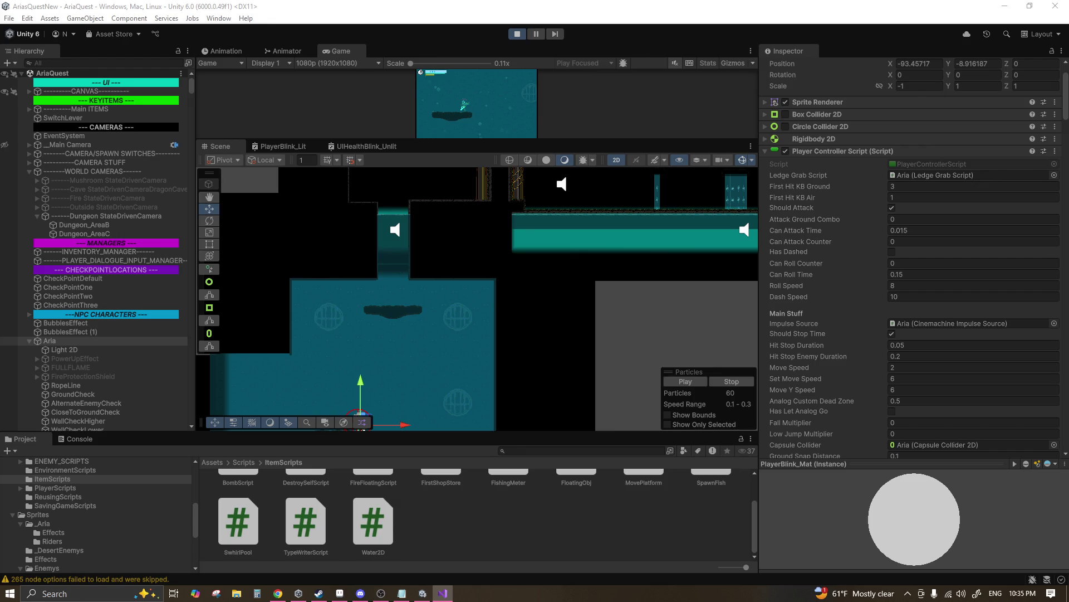
Step: Review Aria's New Stuff fields (Lung Speed 10, Pull Speed 10, Friction 0.8) and cross-check the code
{"action": "left_click_drag", "start_coordinate": [1067, 94], "coordinate": [1067, 282]}
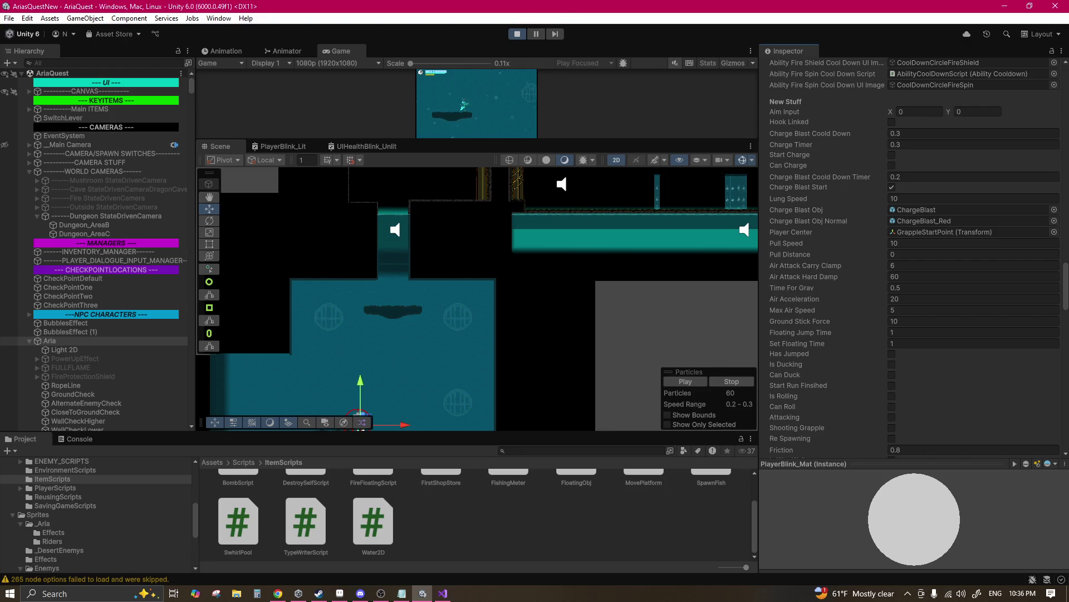
{"action": "key", "text": "alt+Tab"}
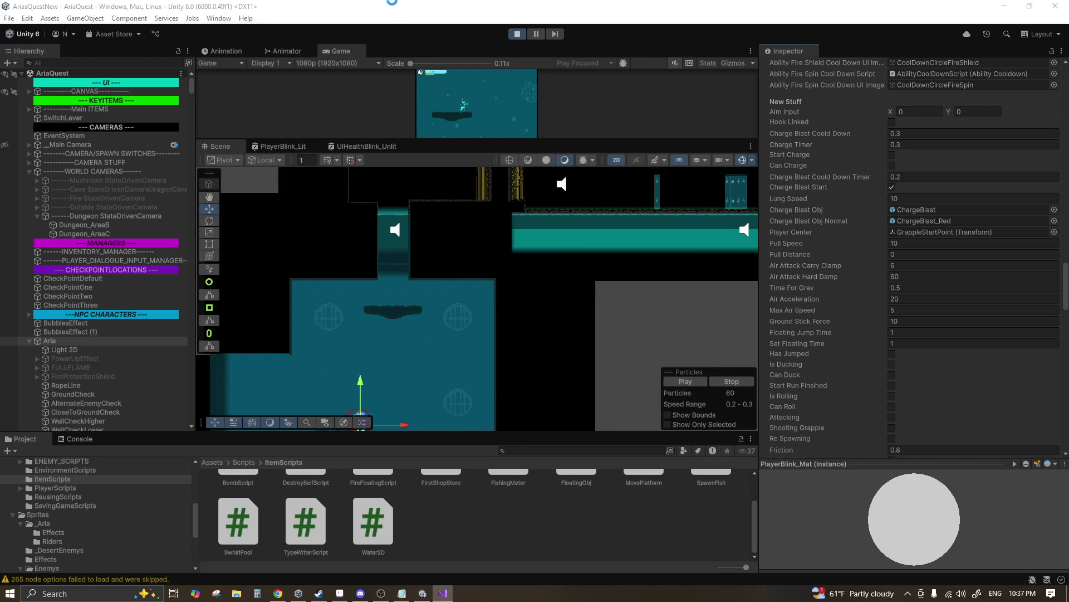
Step: Stop the playtest, run the level once more, then stop it to return to edit mode
{"action": "key", "text": "ctrl+p"}
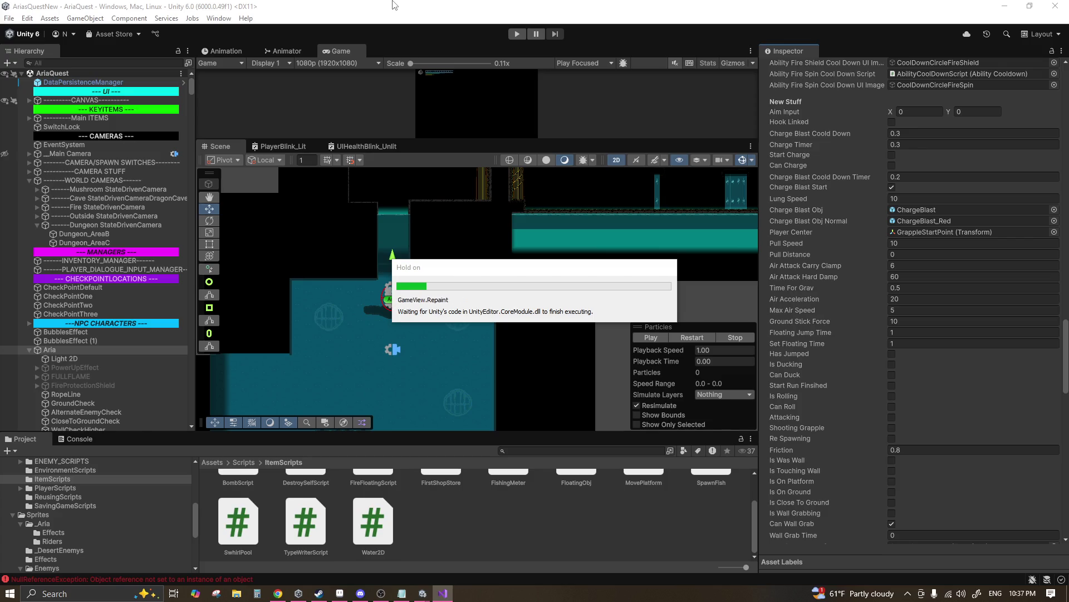
{"action": "left_click", "coordinate": [517, 34]}
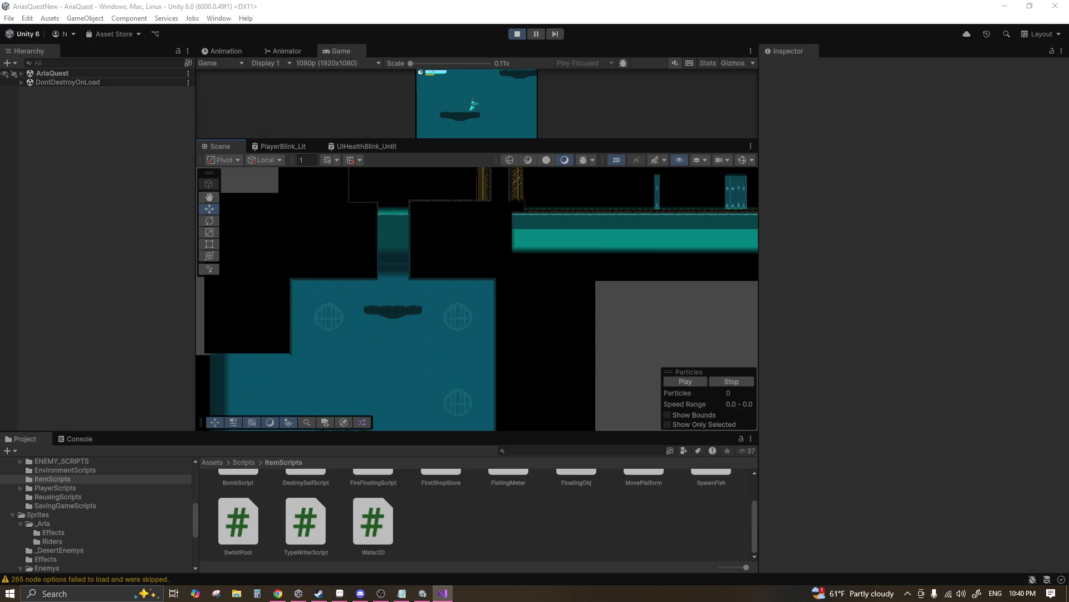
{"action": "key", "text": "ctrl+p"}
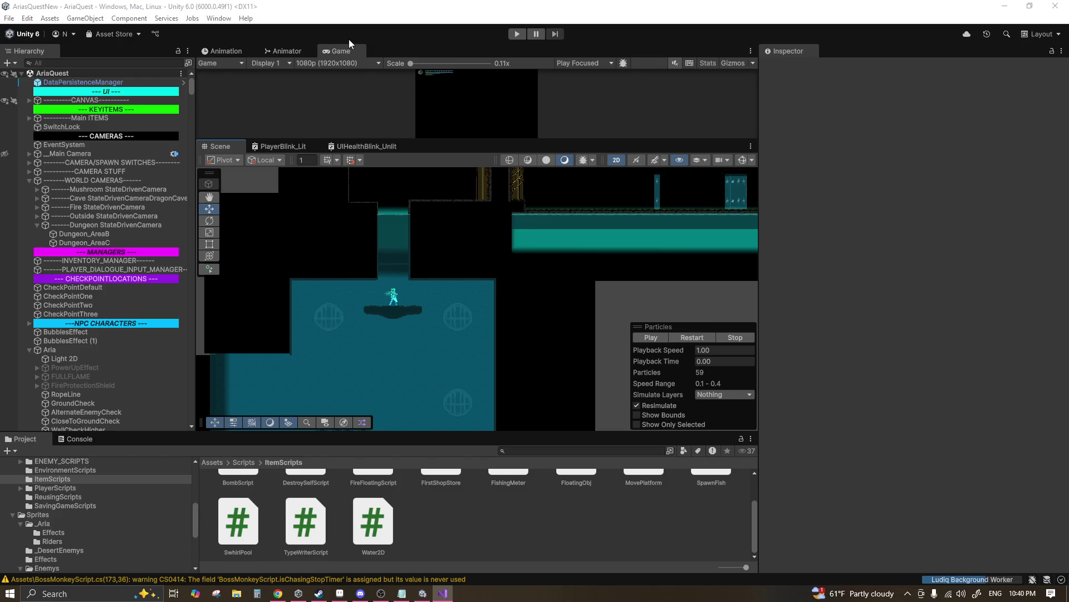
Step: Playtest Aria jumping off the ledge and moving right, then stop Play mode after script edits
{"action": "left_click", "coordinate": [518, 34]}
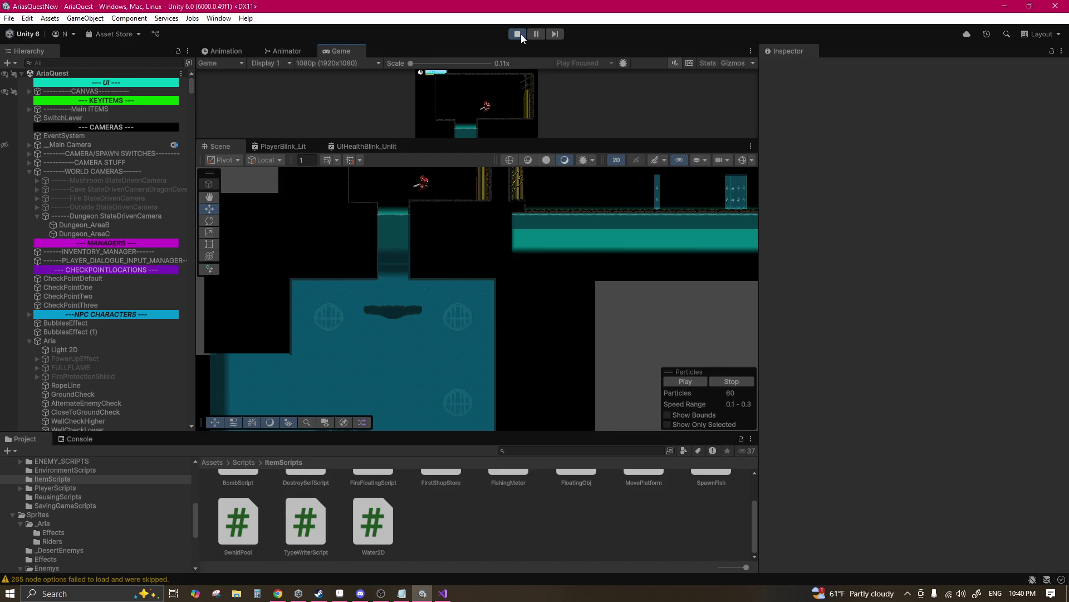
{"action": "key", "text": "space"}
{"action": "key", "text": "Right"}
{"action": "key", "text": "alt+Tab"}
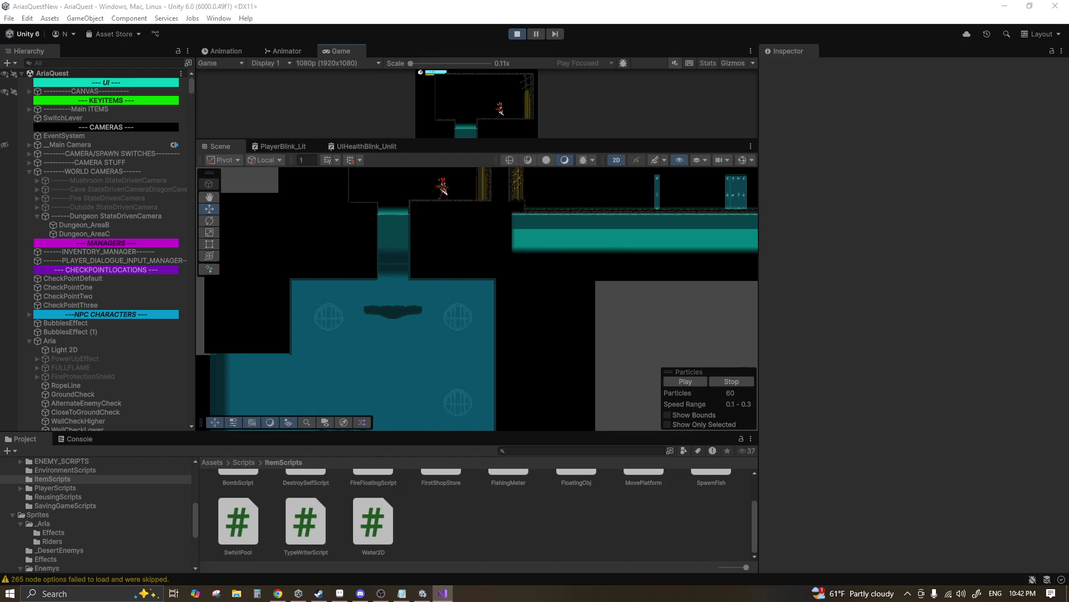
{"action": "key", "text": "ctrl+p"}
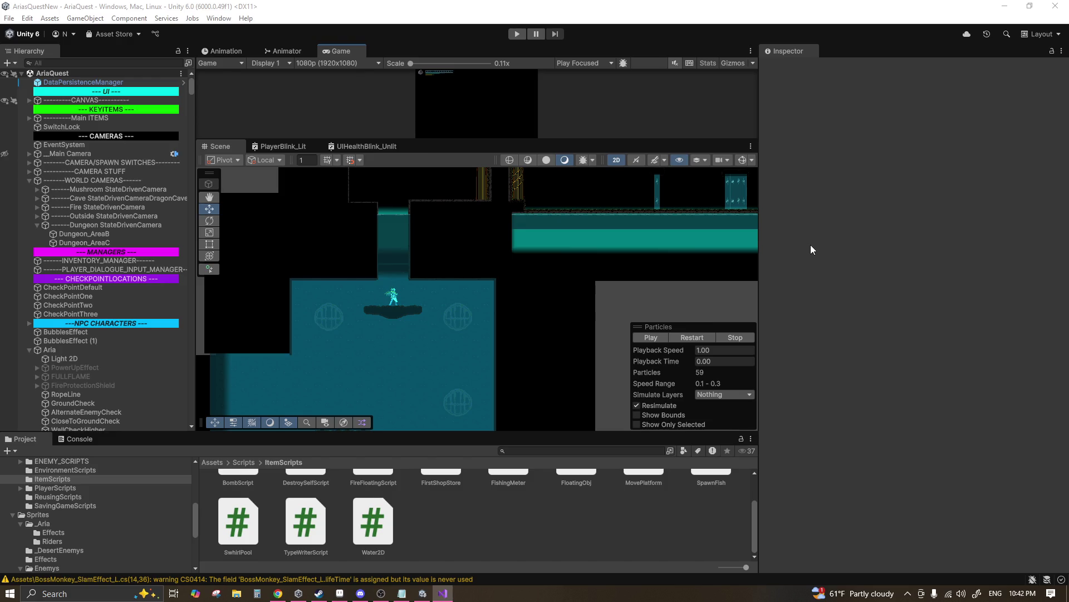
Step: Start a fresh playtest with Aria on the ledge above the water
{"action": "key", "text": "ctrl+p"}
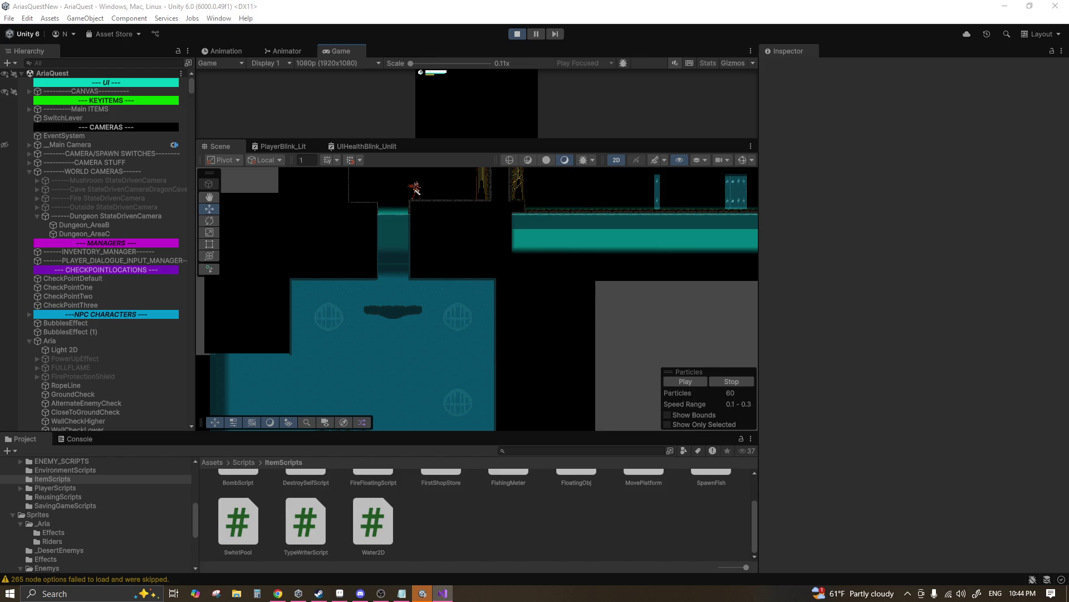
Step: Refocus the Unity Editor window while the game keeps running
{"action": "left_click", "coordinate": [524, 5]}
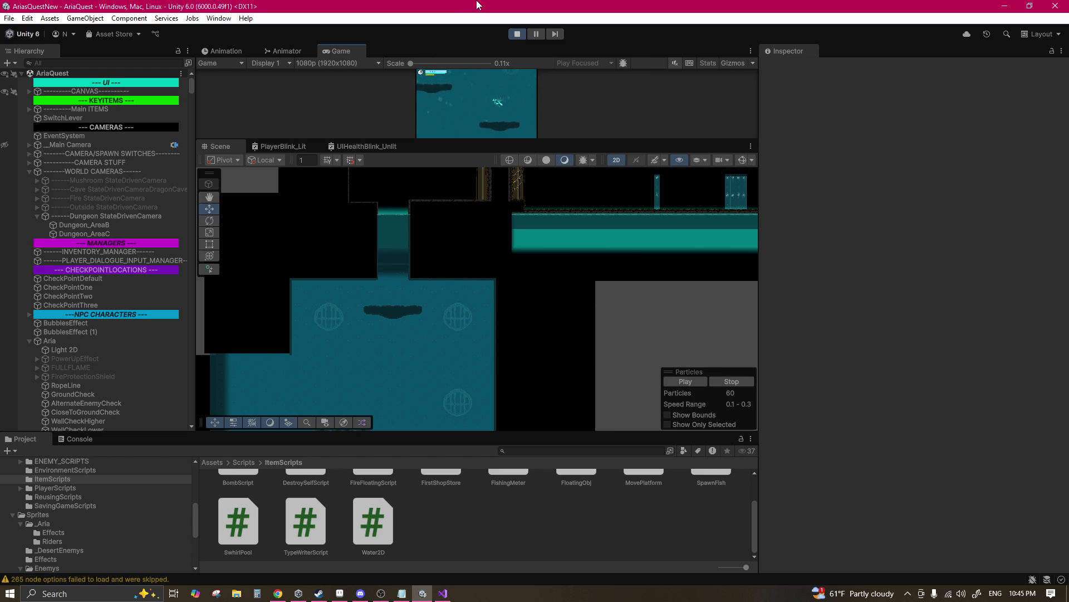
Step: Switch the Game view to Play Maximized, resume the rope-swing test, then stop Play mode
{"action": "left_click", "coordinate": [563, 62]}
{"action": "left_click", "coordinate": [537, 34]}
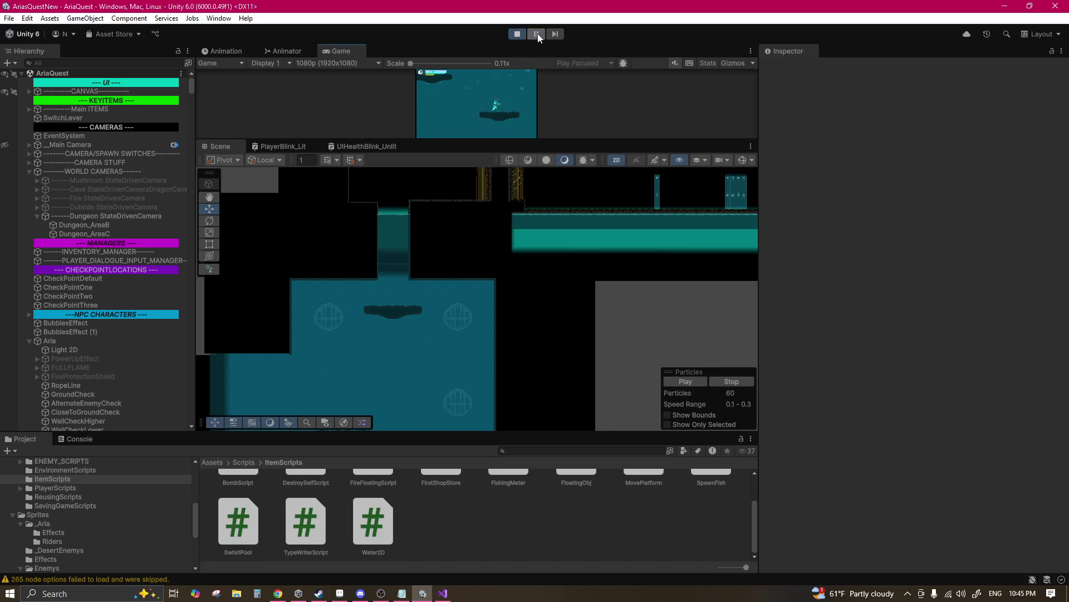
{"action": "left_click", "coordinate": [573, 63]}
{"action": "left_click", "coordinate": [582, 87]}
{"action": "left_click", "coordinate": [534, 38]}
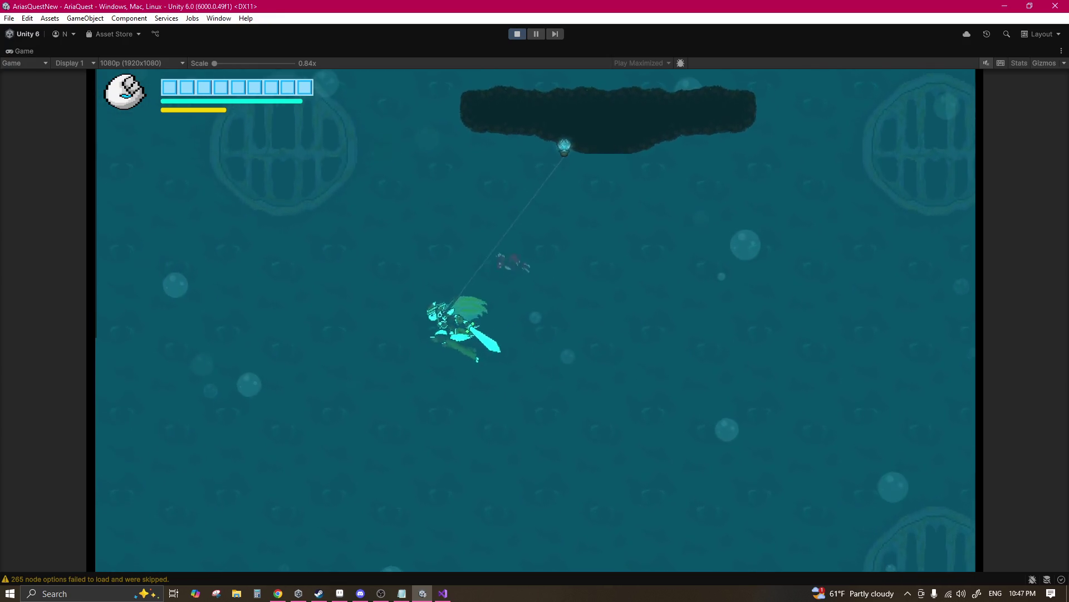
{"action": "key", "text": "alt+Tab"}
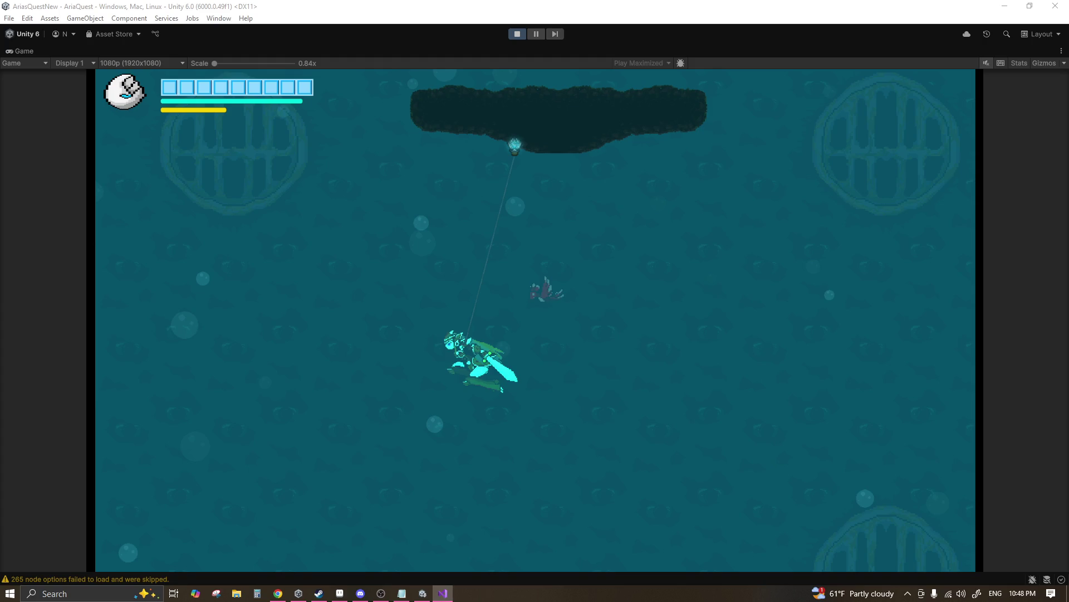
{"action": "key", "text": "ctrl+p"}
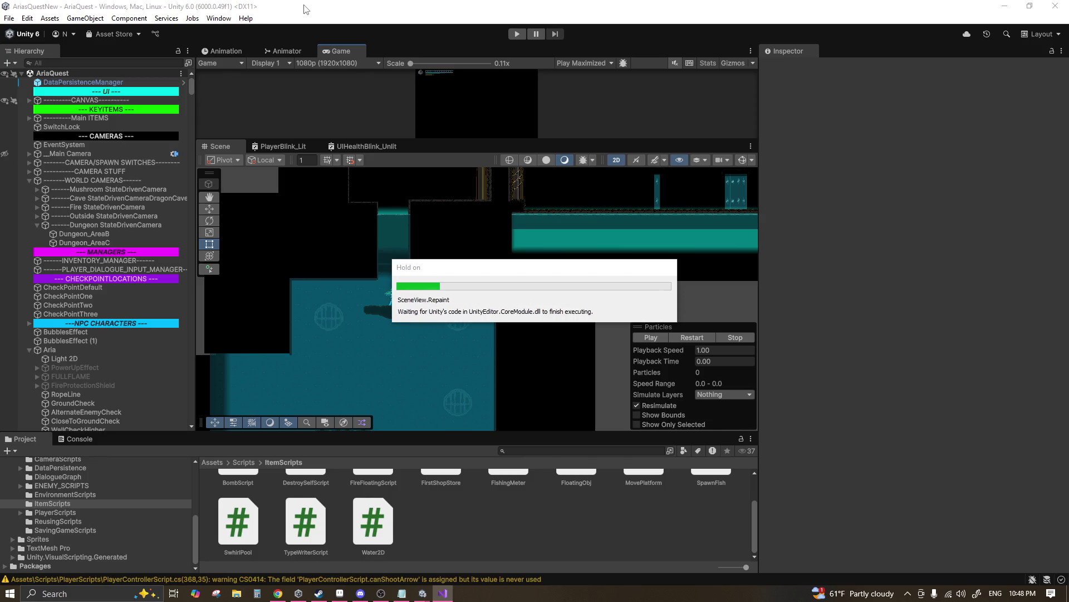
Step: Enter Play mode with the Game view maximized
{"action": "left_click", "coordinate": [516, 37]}
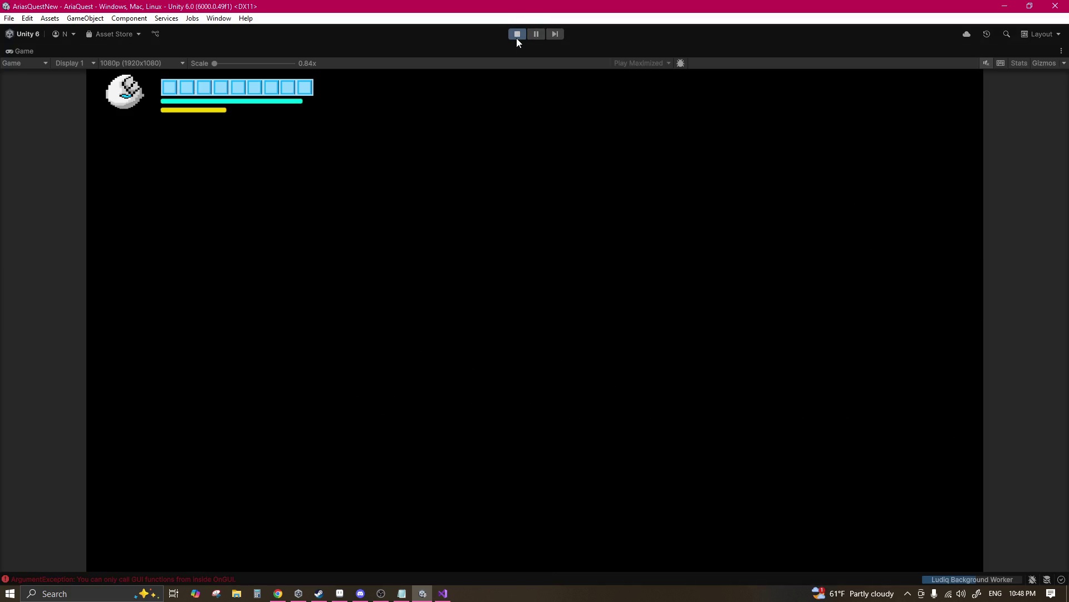
Step: Load a save via Load Game to check Aria on the underwater rock, then stop Play mode
{"action": "key", "text": "Down"}
{"action": "key", "text": "Down"}
{"action": "key", "text": "Return"}
{"action": "key", "text": "Return"}
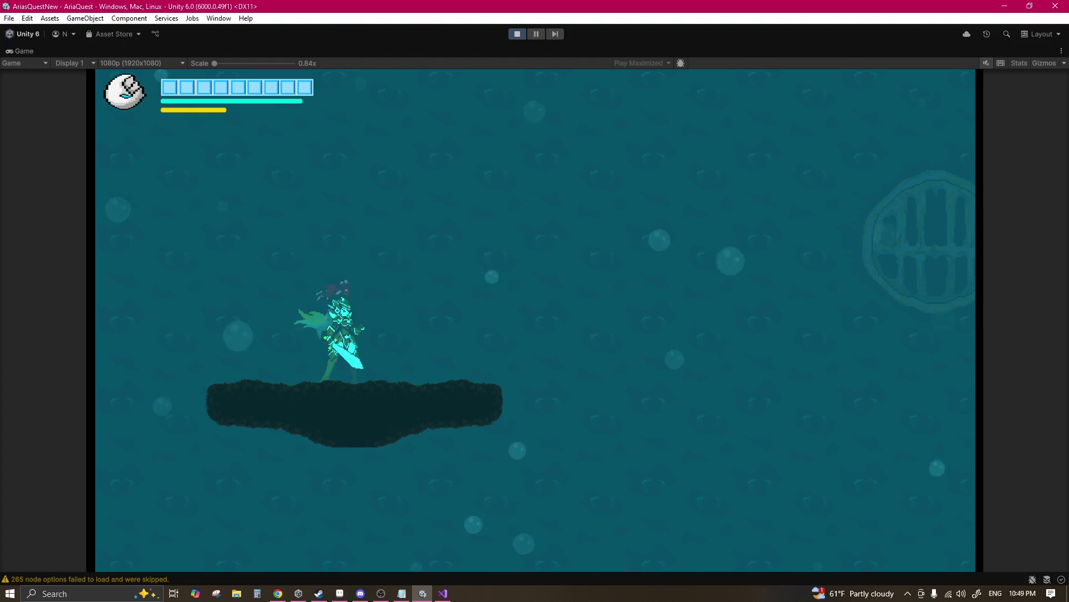
{"action": "key", "text": "alt+Tab"}
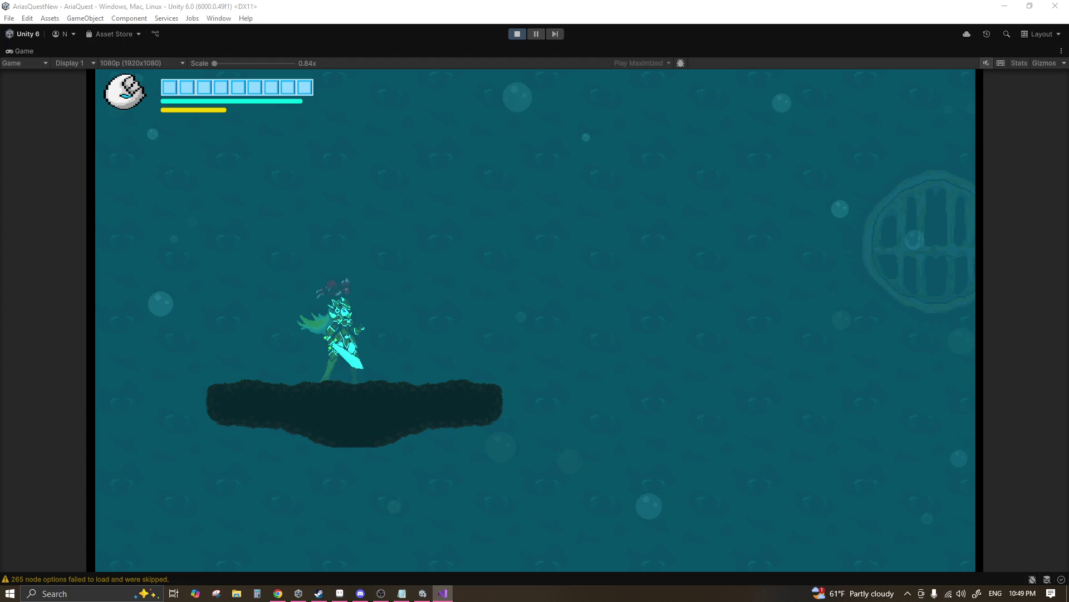
{"action": "key", "text": "ctrl+p"}
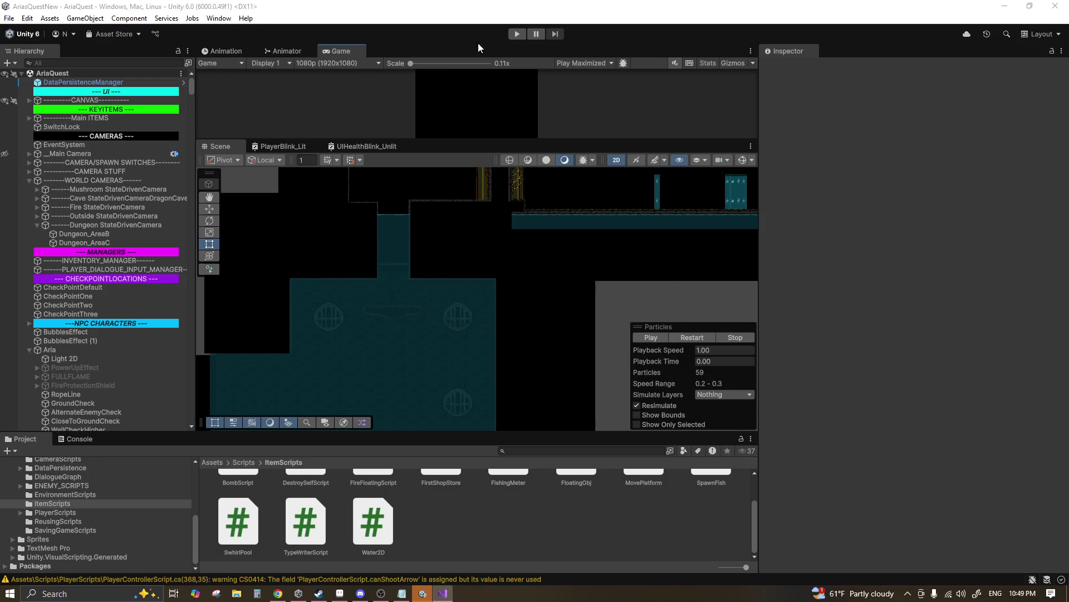
Step: Restart the game and load the first save slot through the title menu's Load Game
{"action": "left_click", "coordinate": [517, 36]}
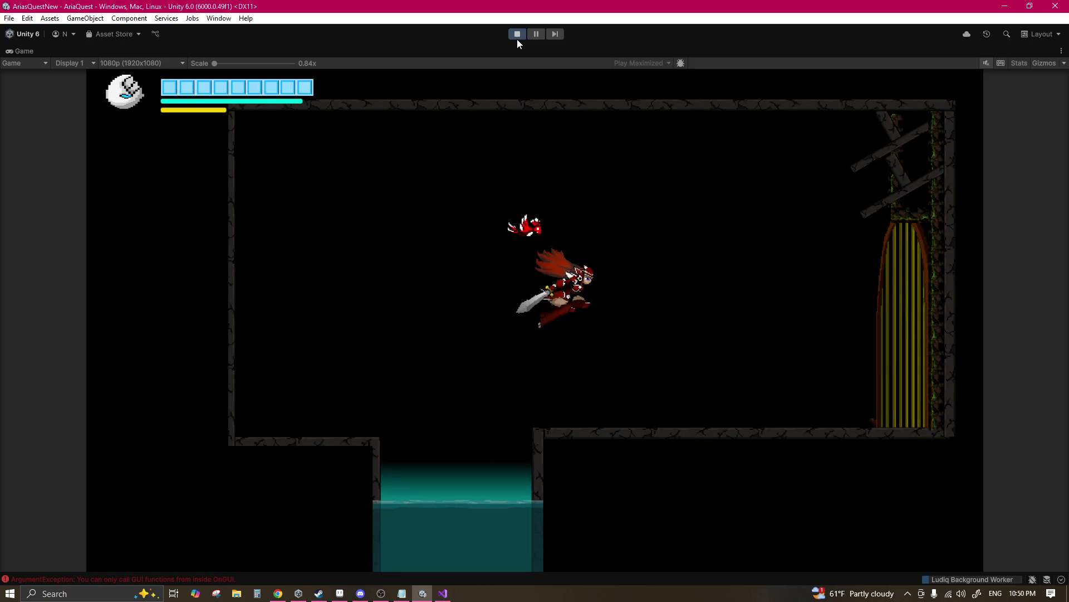
{"action": "key", "text": "Down"}
{"action": "key", "text": "Down"}
{"action": "key", "text": "Return"}
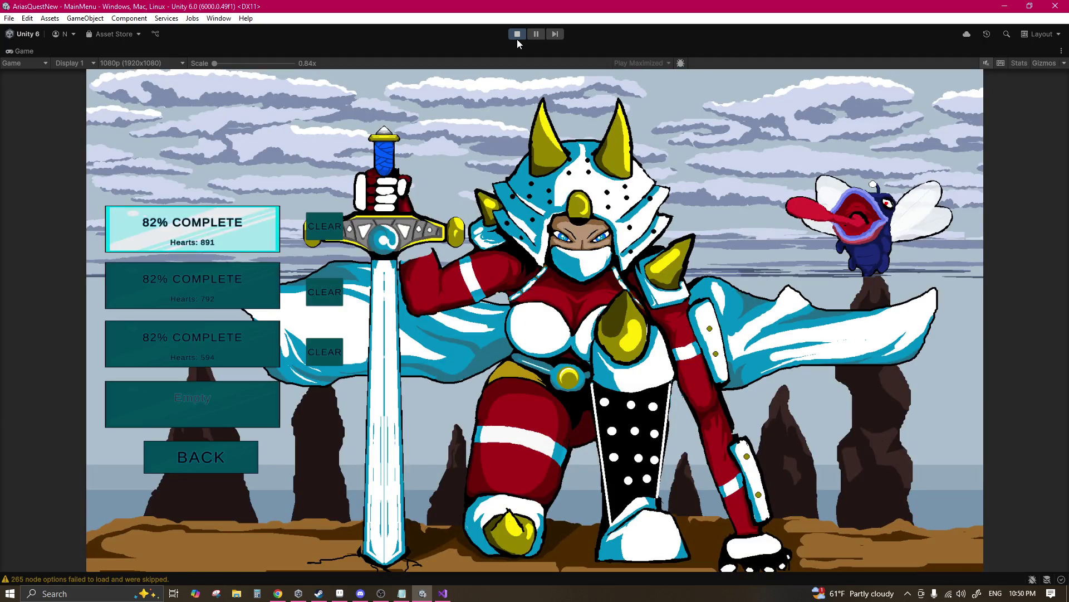
{"action": "key", "text": "Return"}
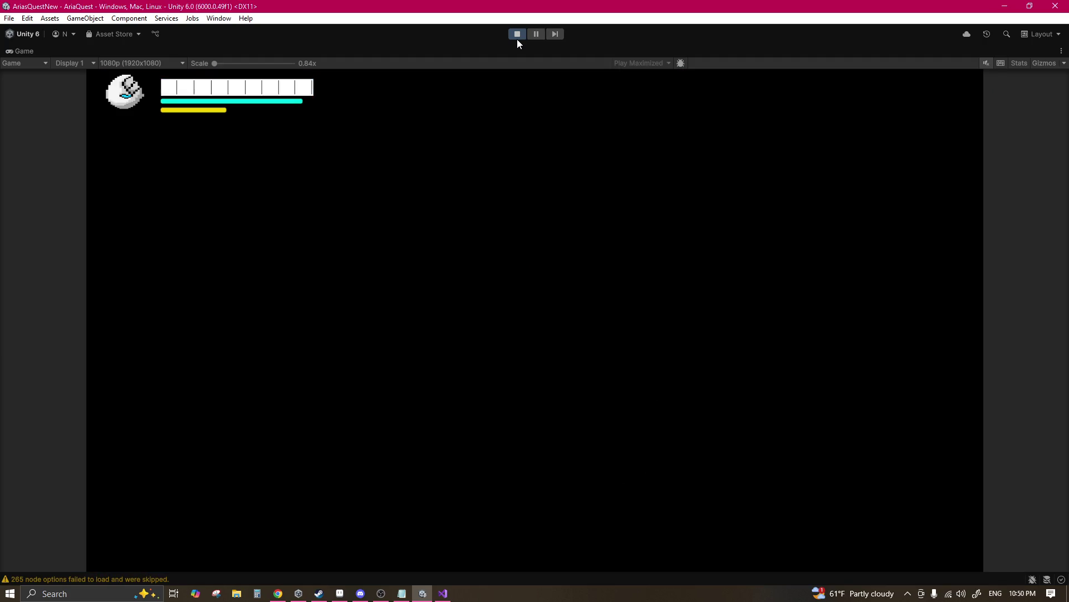
Step: Dash Aria right, left and upward, then leave the maximized Game view with Shift+Space
{"action": "key", "text": "Right"}
{"action": "key", "text": "Left"}
{"action": "key", "text": "Right"}
{"action": "key", "text": "Left"}
{"action": "key", "text": "Up"}
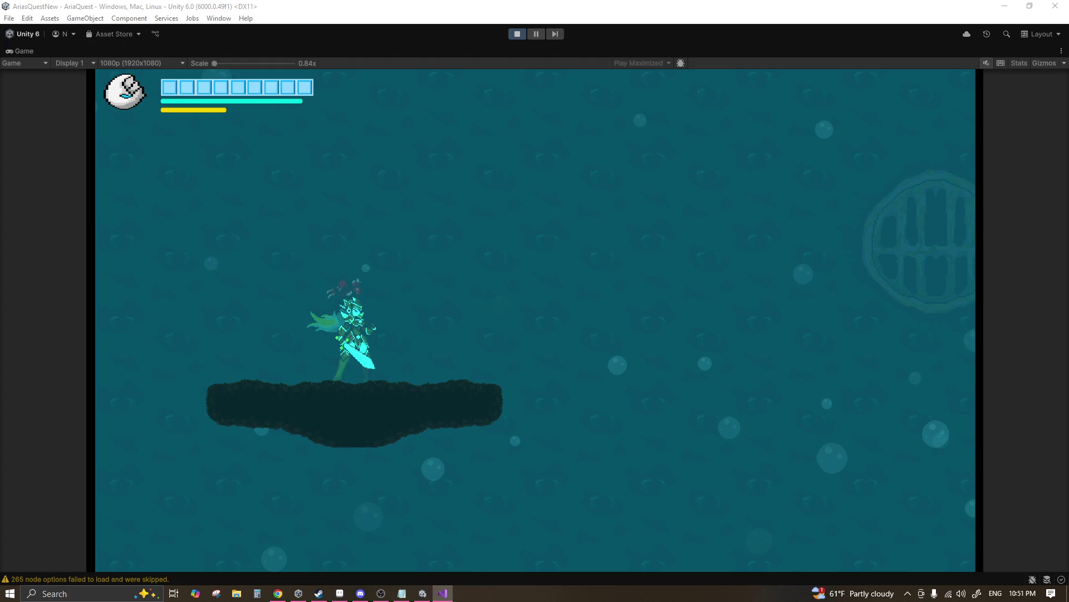
{"action": "key", "text": "shift+space"}
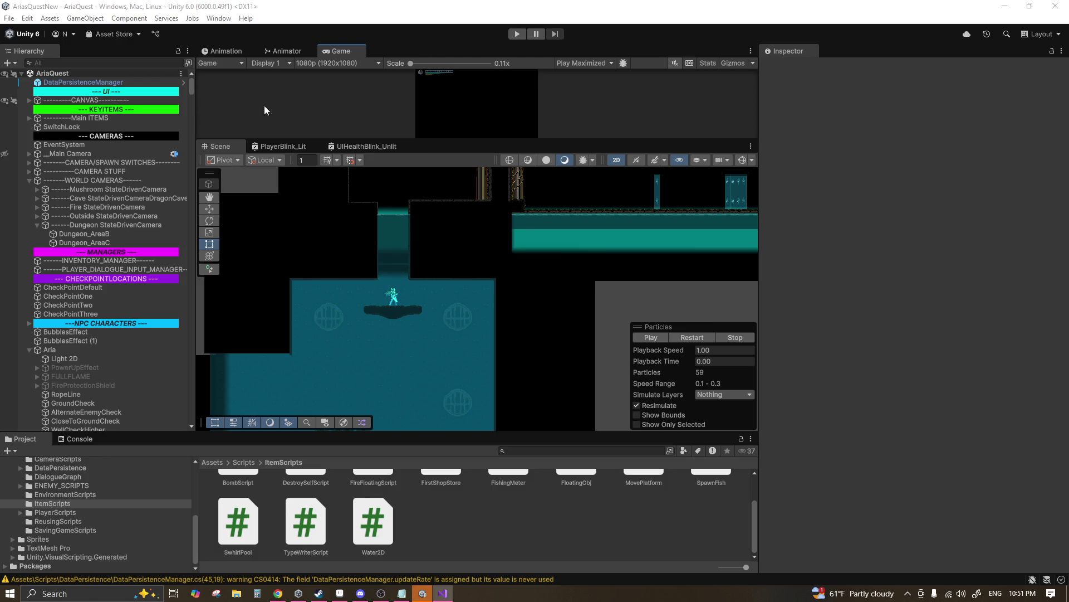
{"action": "left_click", "coordinate": [339, 16]}
Step: Enter Play mode, load a save slot via Load Game, and jump Aria off the ledge into the water
{"action": "left_click", "coordinate": [517, 33]}
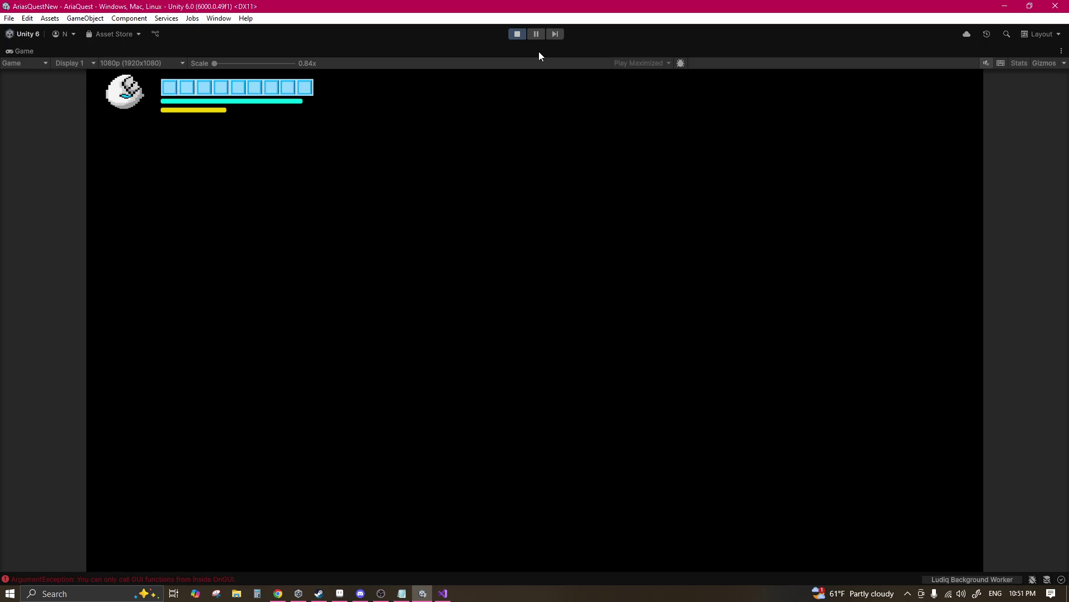
{"action": "key", "text": "Down"}
{"action": "key", "text": "Down"}
{"action": "key", "text": "Up"}
{"action": "key", "text": "Return"}
{"action": "key", "text": "Return"}
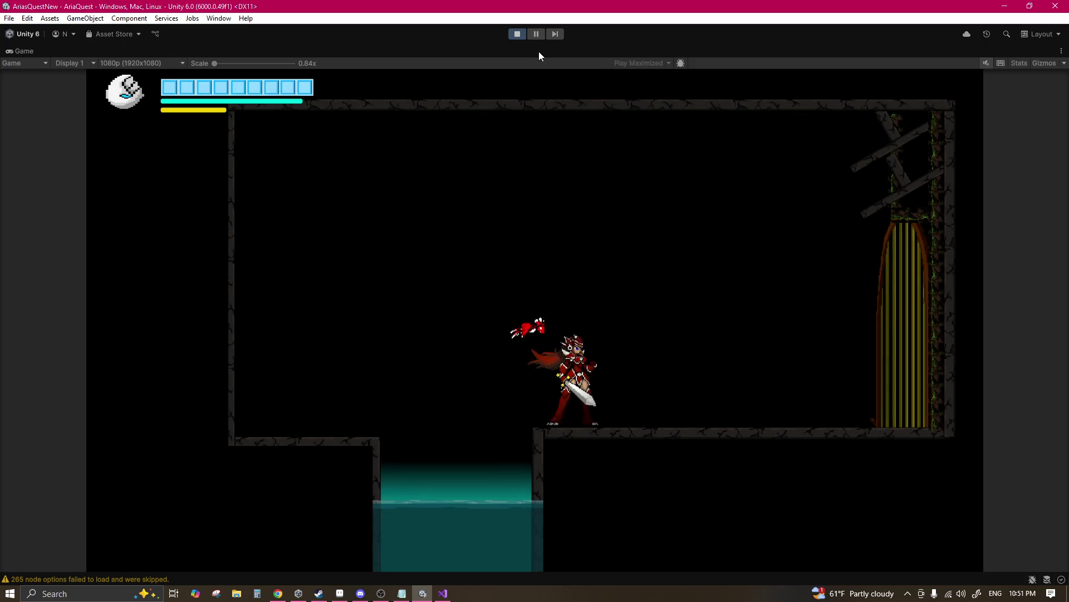
{"action": "key", "text": "Left"}
{"action": "key", "text": "space"}
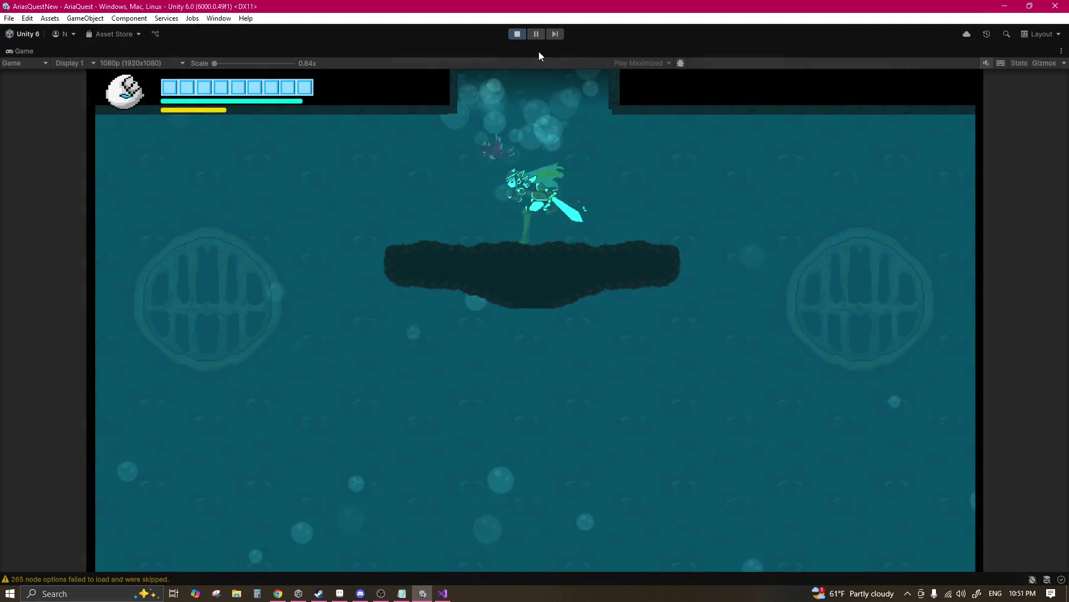
Step: Swim Aria left across the rock, down onto the lower rock, and jump back up
{"action": "key", "text": "Left"}
{"action": "key", "text": "space"}
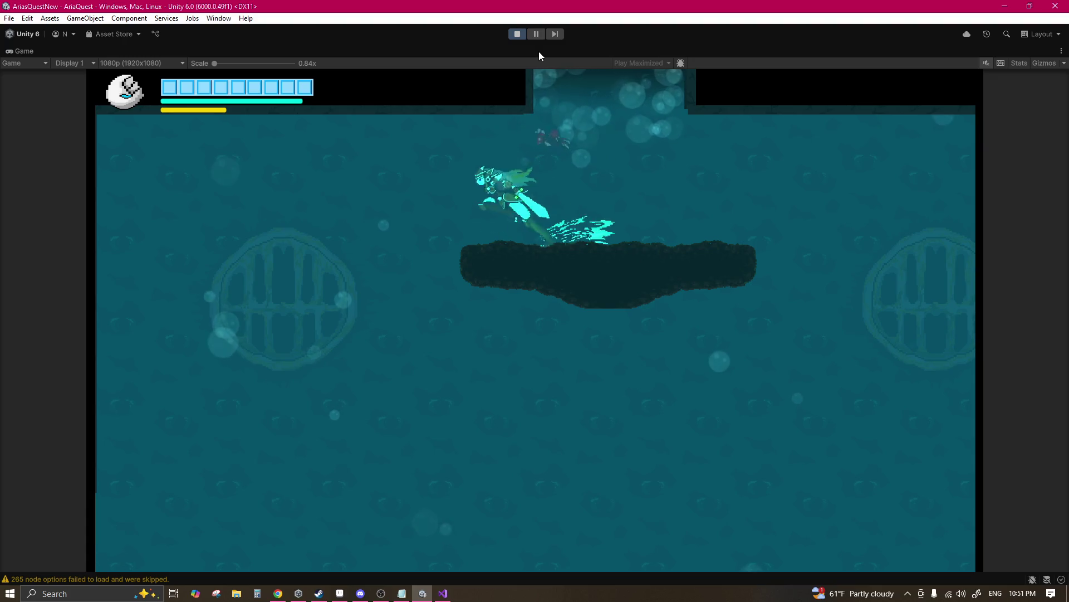
{"action": "key", "text": "Left"}
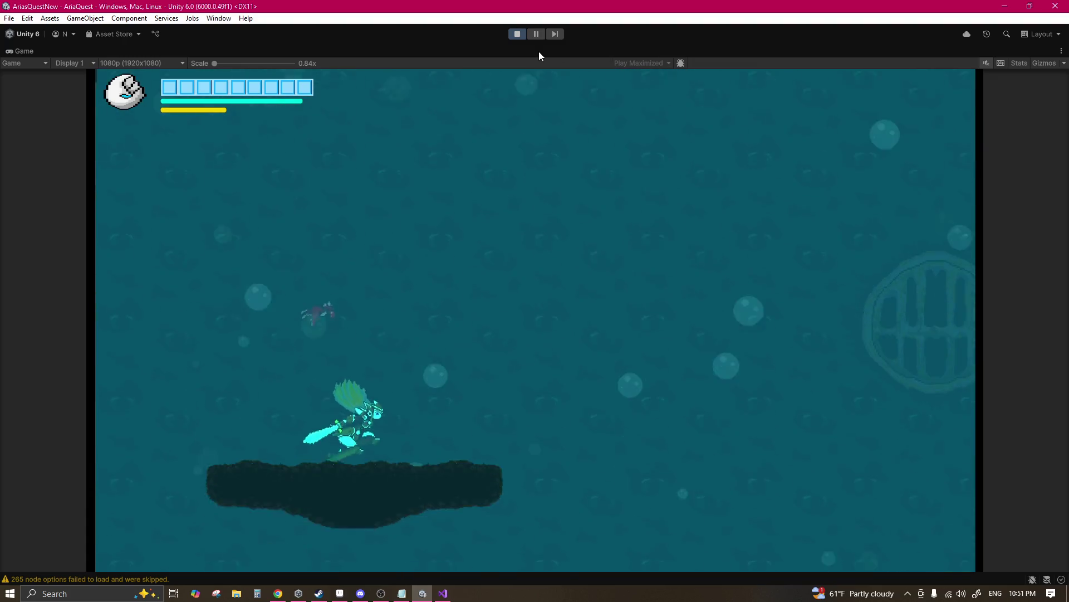
{"action": "key", "text": "space"}
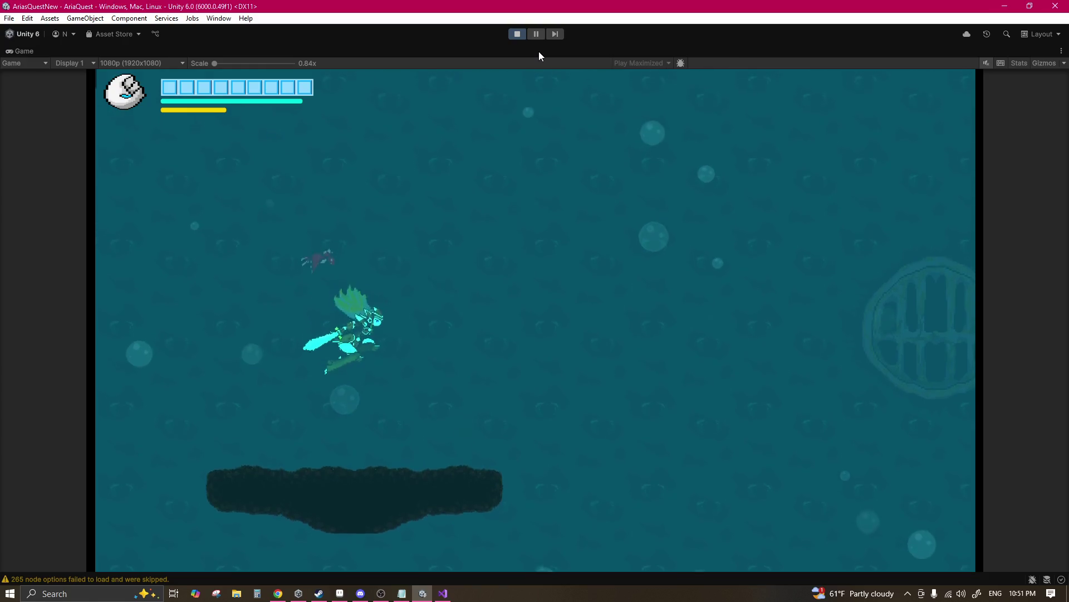
{"action": "key", "text": "space"}
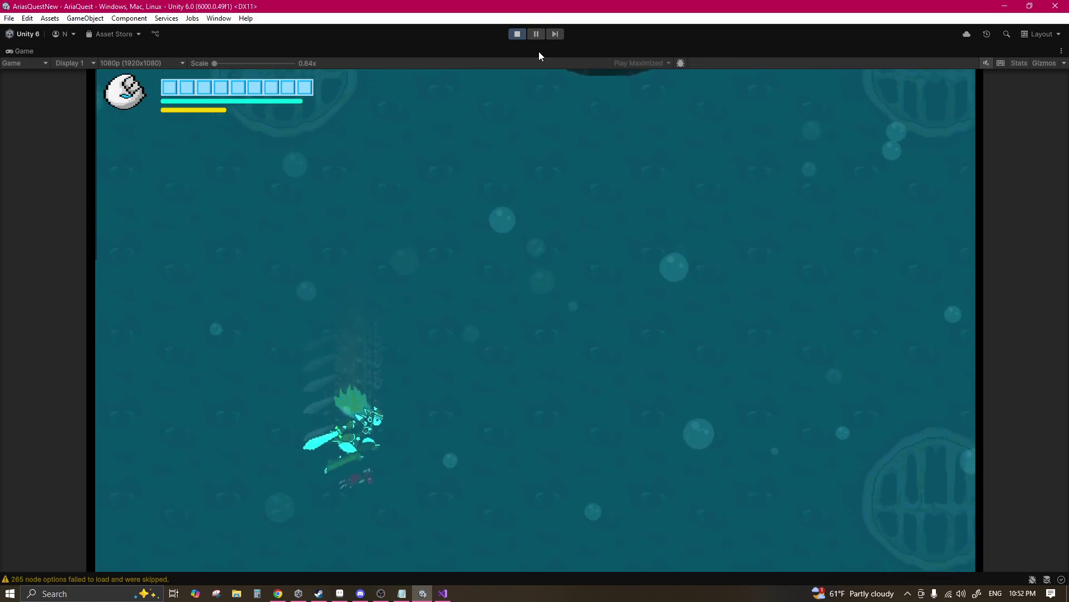
{"action": "key", "text": "space"}
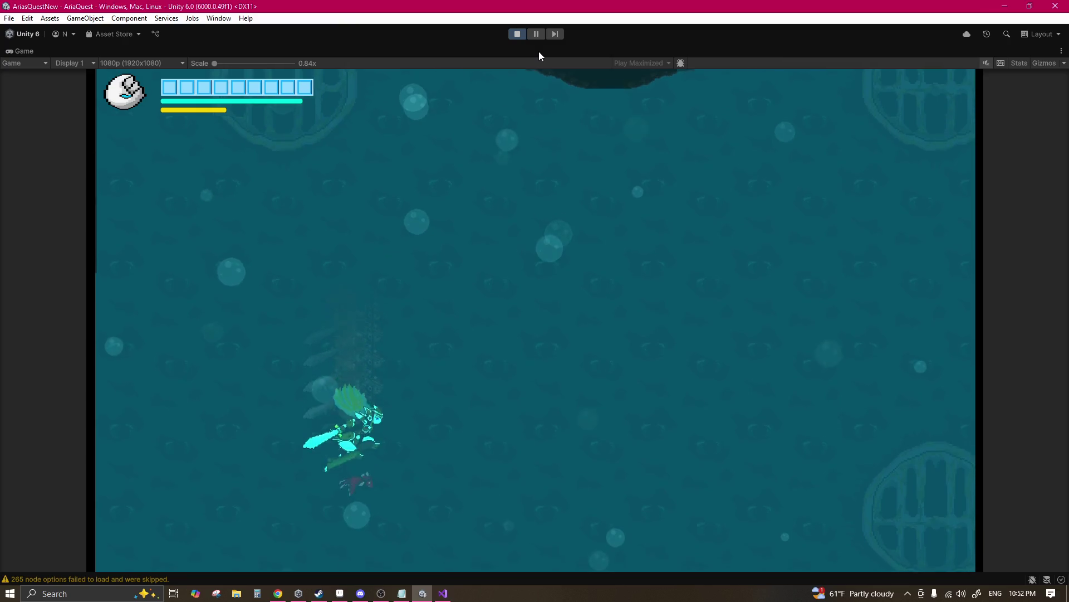
Step: Keep Aria rising through the water with repeated jumps off the dark rock
{"action": "key", "text": "space"}
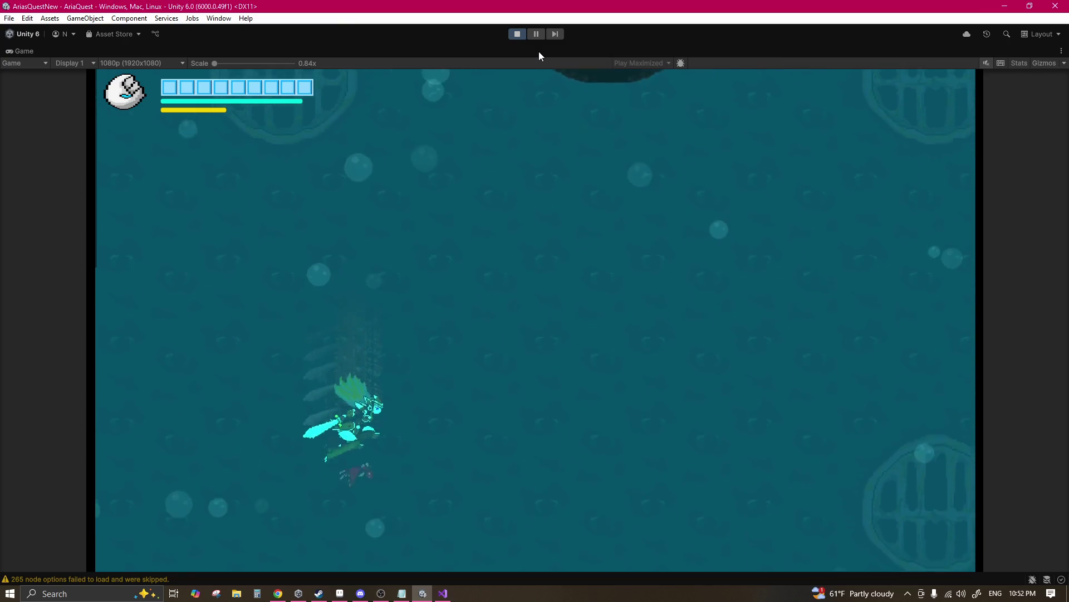
{"action": "key", "text": "space"}
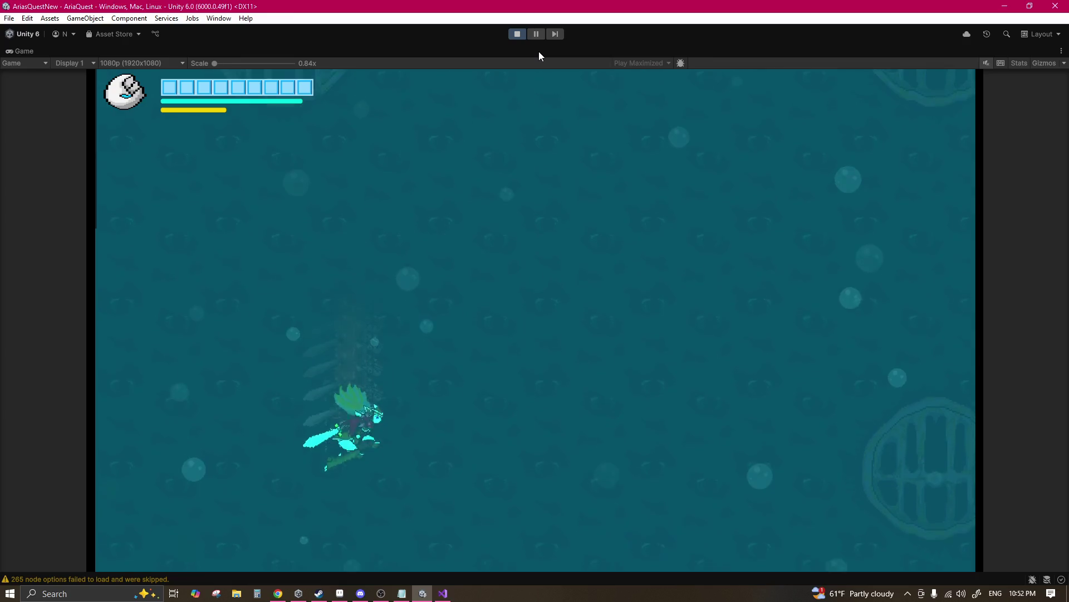
{"action": "key", "text": "space"}
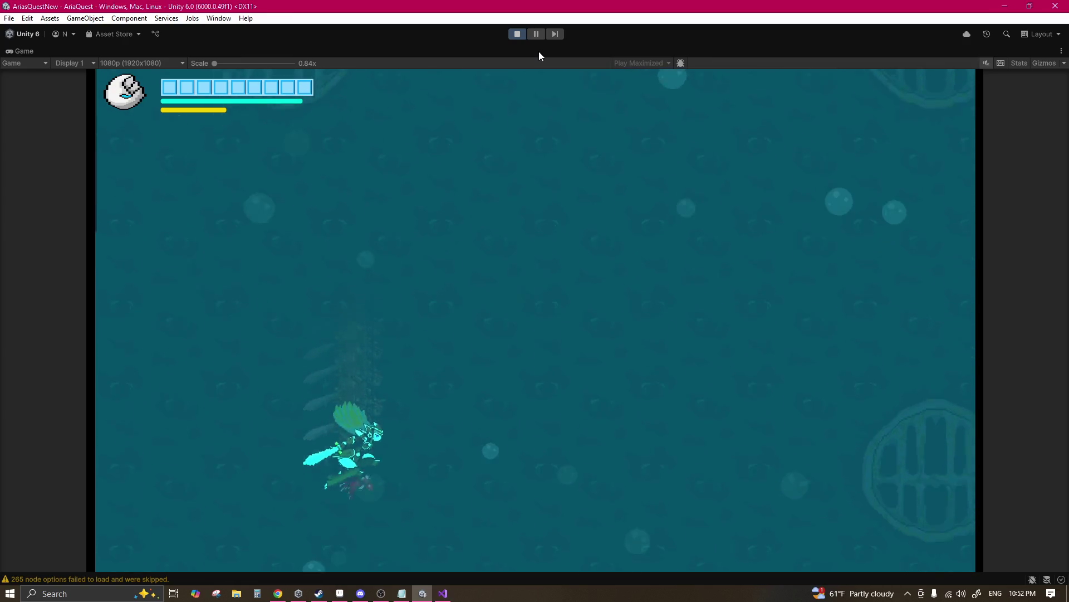
{"action": "key", "text": "space"}
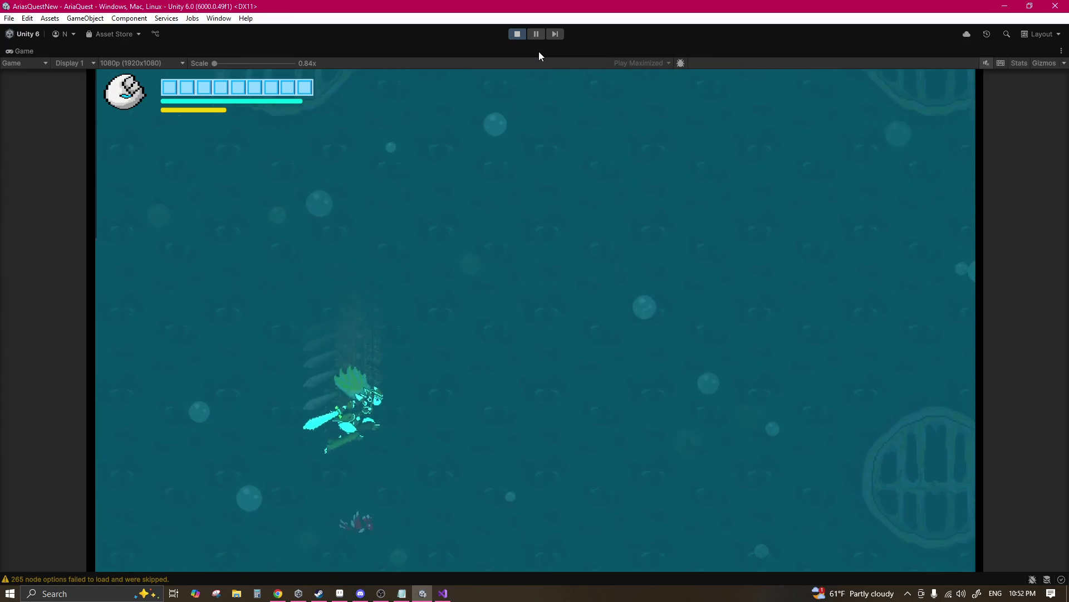
{"action": "key", "text": "space"}
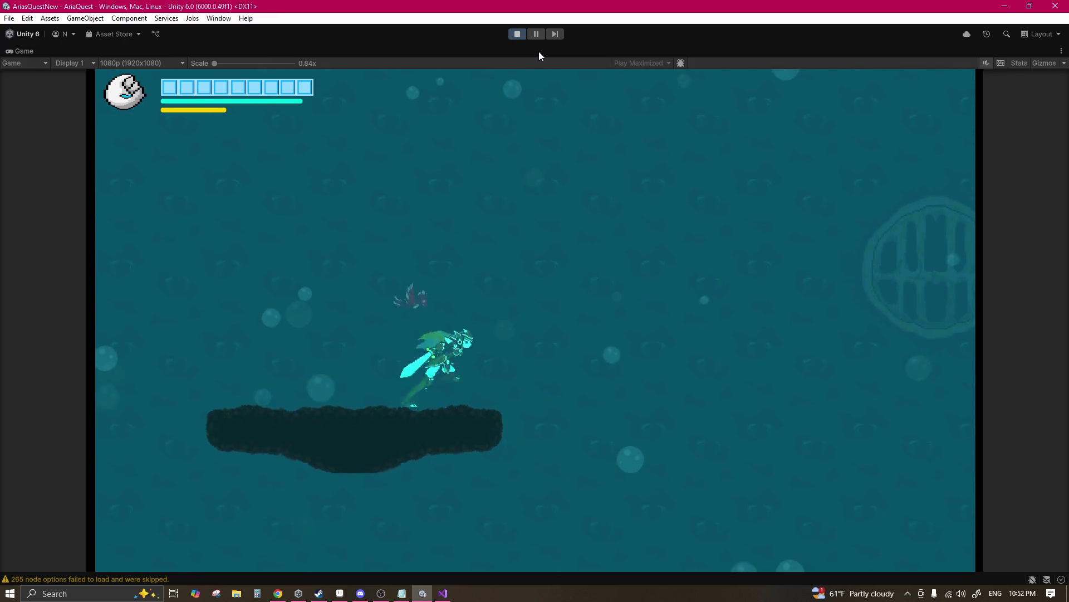
{"action": "key", "text": "space"}
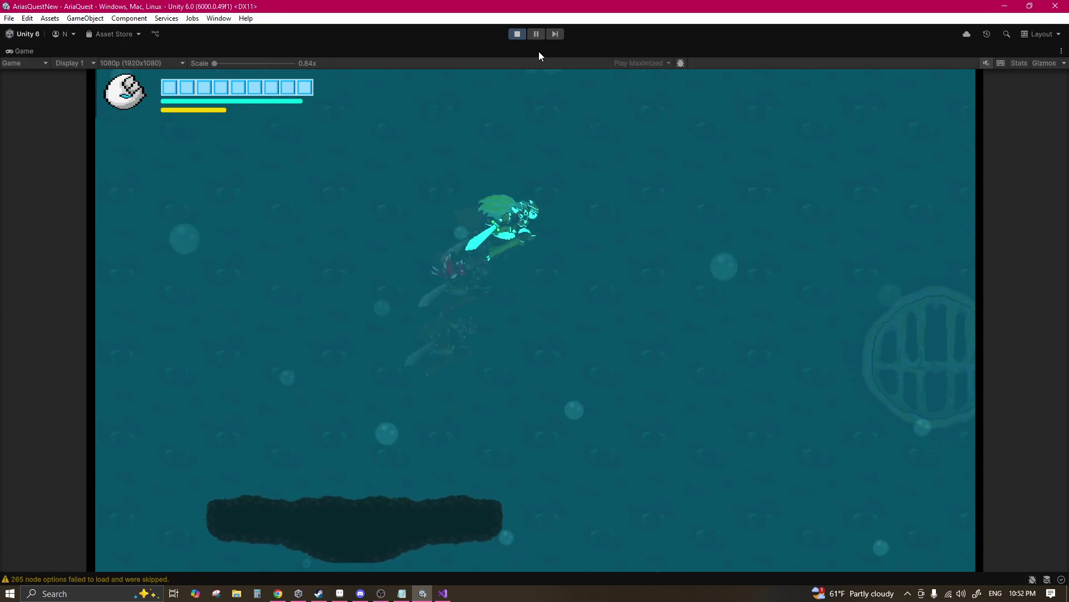
{"action": "key", "text": "space"}
Step: Swim Aria right onto a dark rock, leap left to a lower rock, and swim upward
{"action": "key", "text": "Right"}
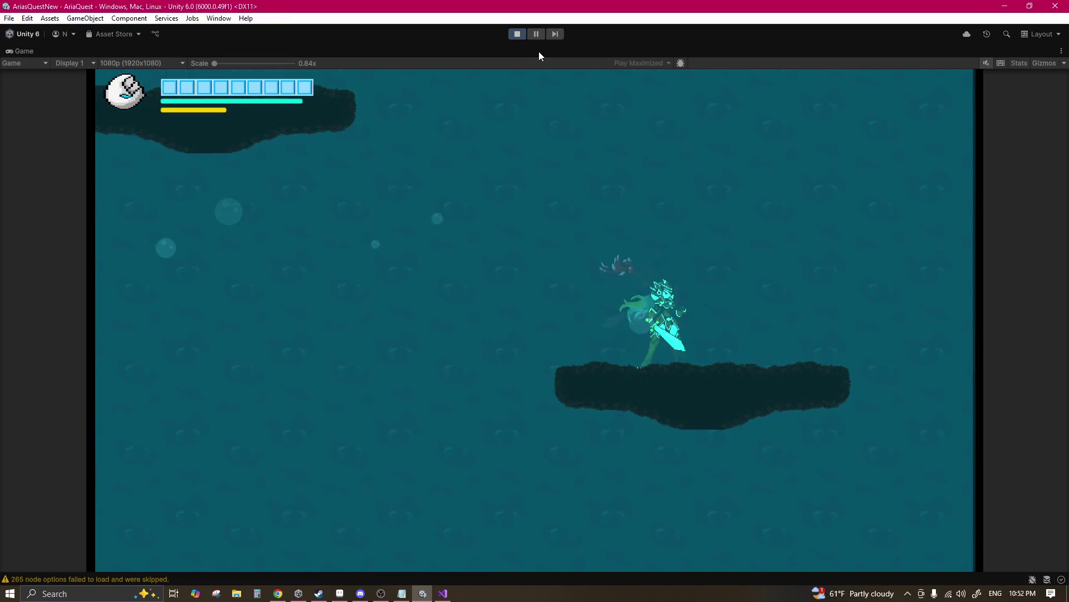
{"action": "key", "text": "Left"}
{"action": "key", "text": "space"}
{"action": "key", "text": "Left"}
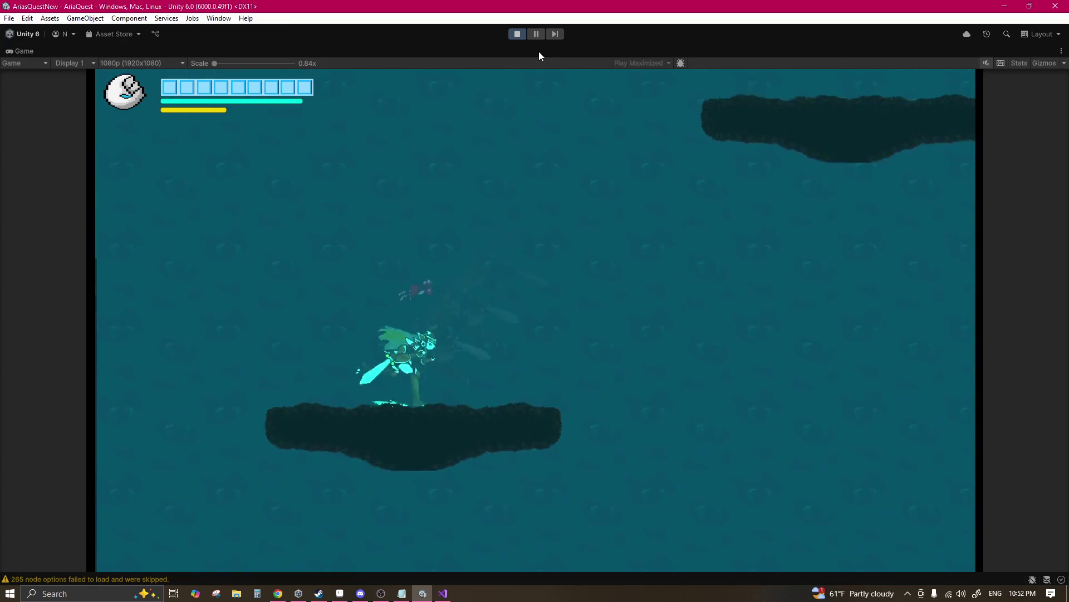
{"action": "key", "text": "space"}
{"action": "key", "text": "space"}
{"action": "key", "text": "space"}
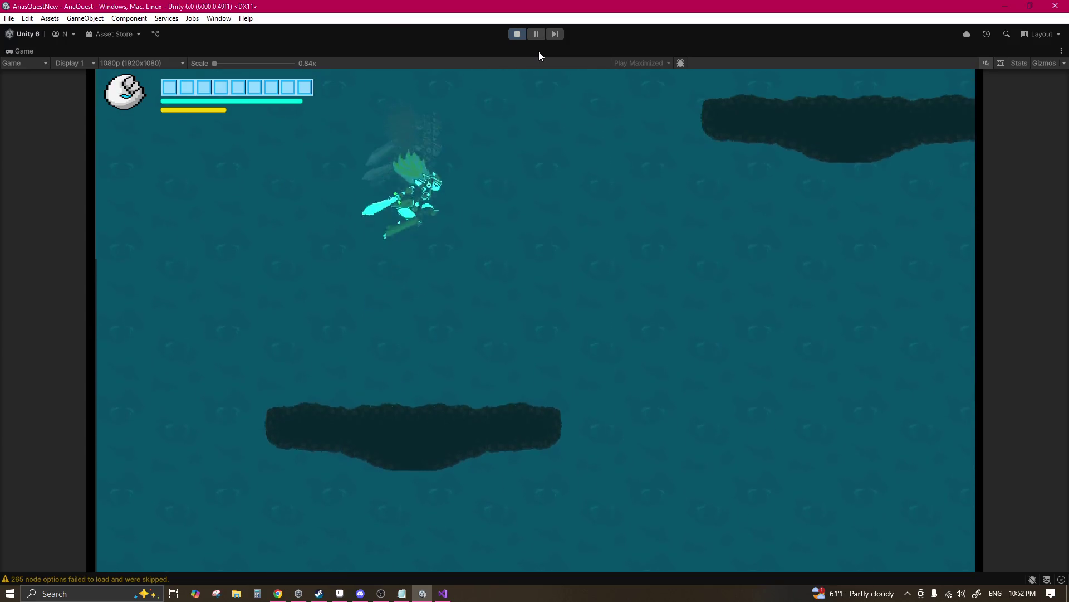
{"action": "key", "text": "space"}
{"action": "key", "text": "space"}
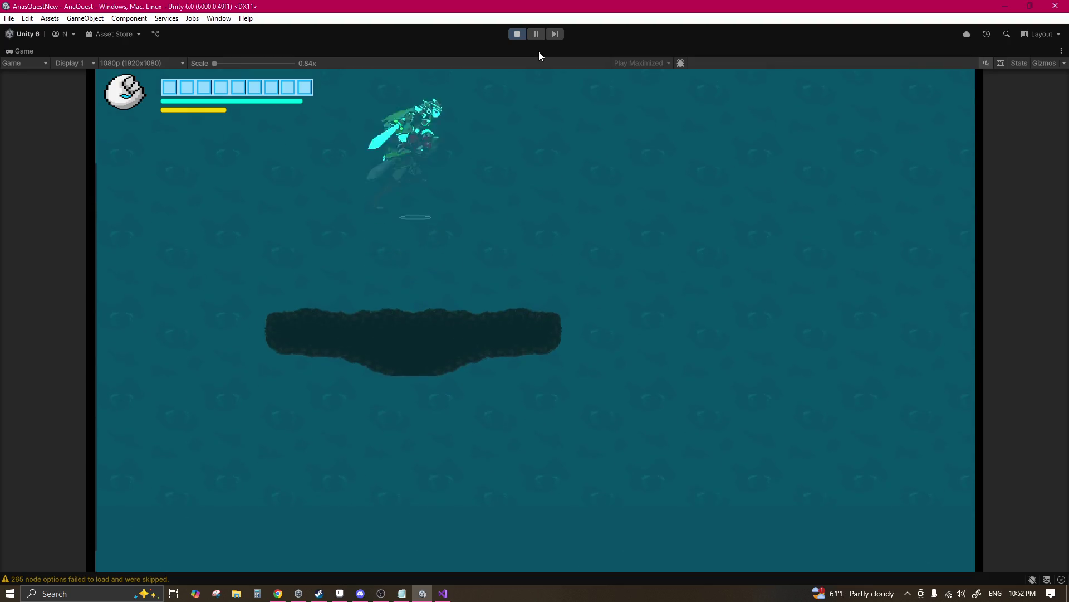
{"action": "key", "text": "space"}
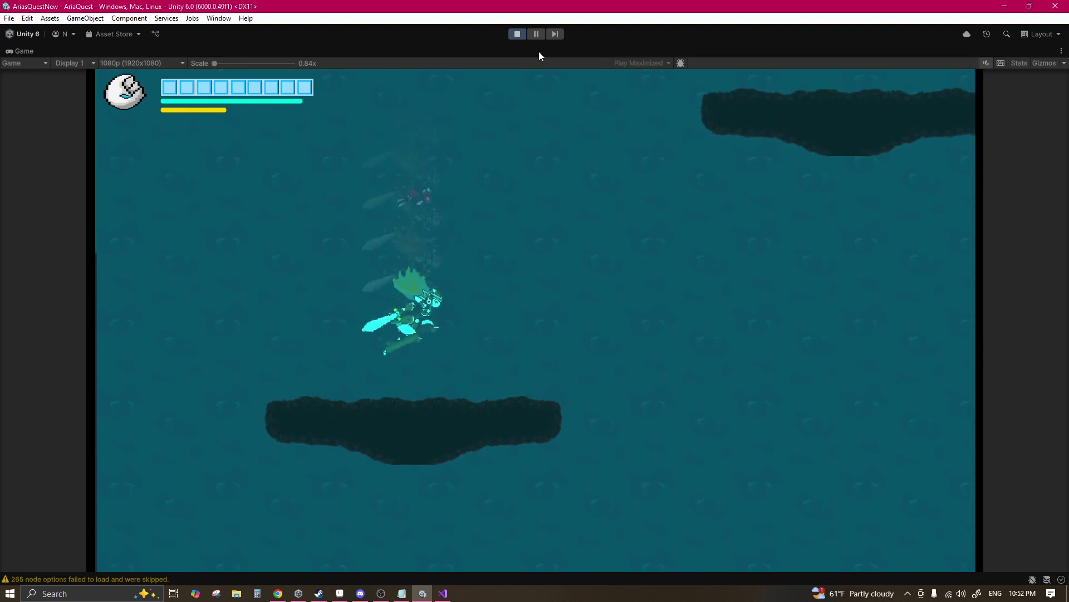
{"action": "key", "text": "space"}
{"action": "key", "text": "space"}
{"action": "key", "text": "space"}
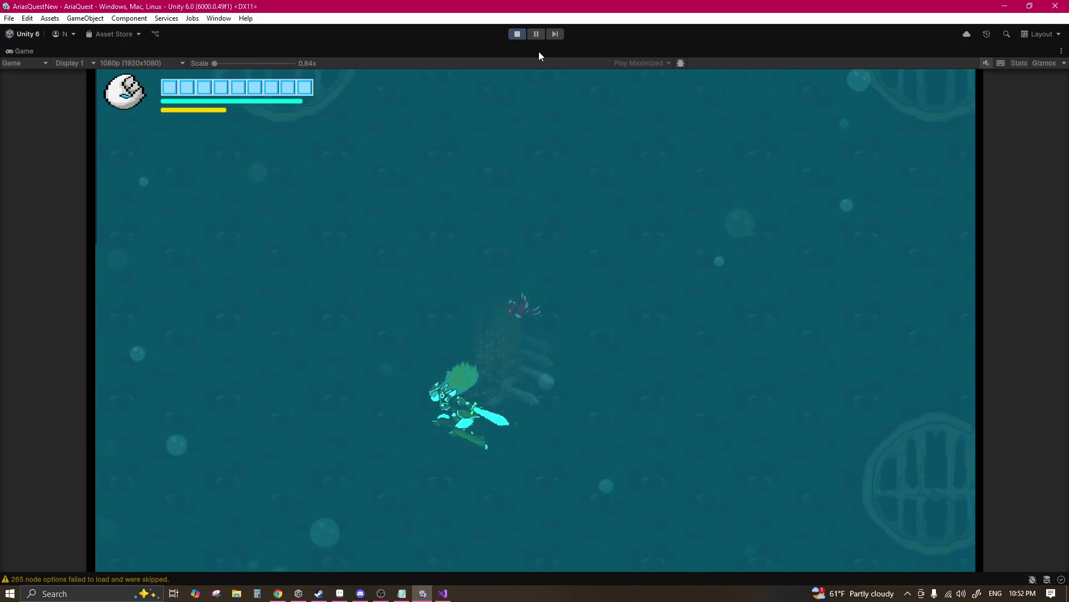
Step: Jump high above the platform, slash right with X, and grapple the rock's underside with C
{"action": "key", "text": "space"}
{"action": "key", "text": "space"}
{"action": "key", "text": "space"}
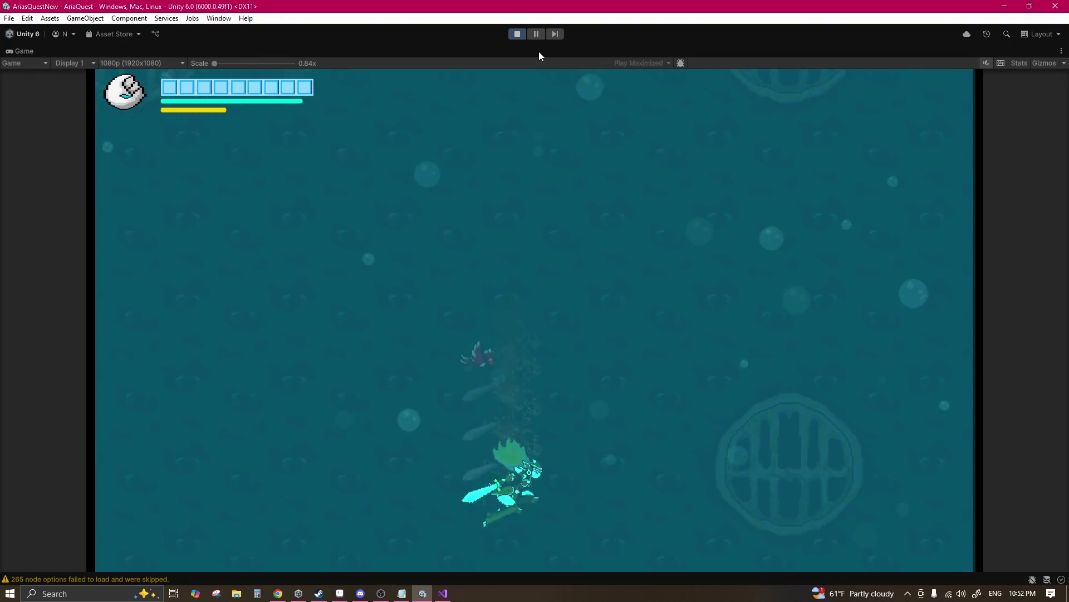
{"action": "key", "text": "space"}
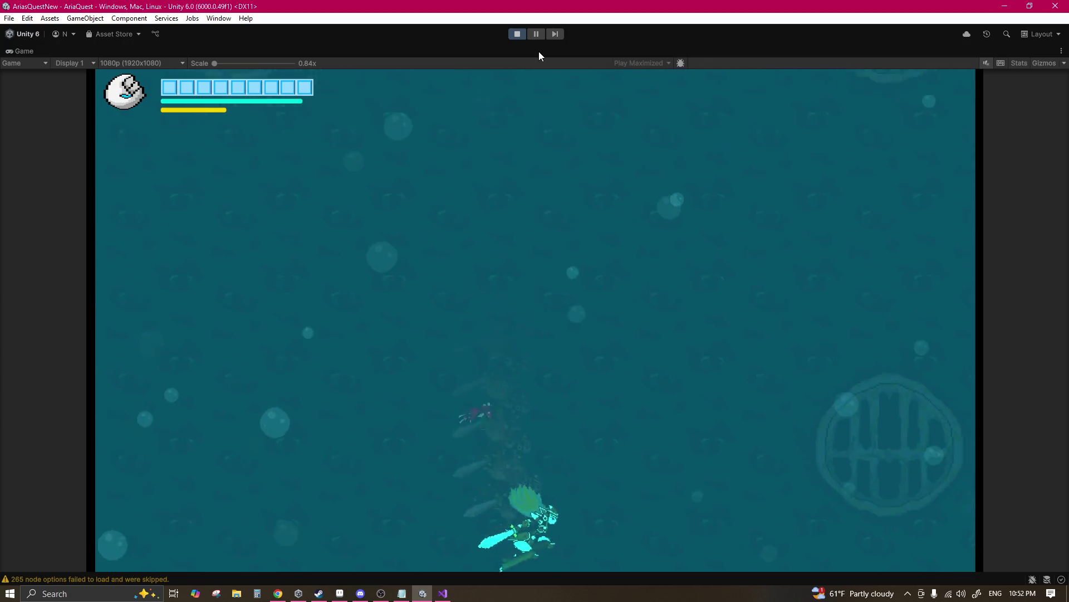
{"action": "key", "text": "space"}
{"action": "key", "text": "x"}
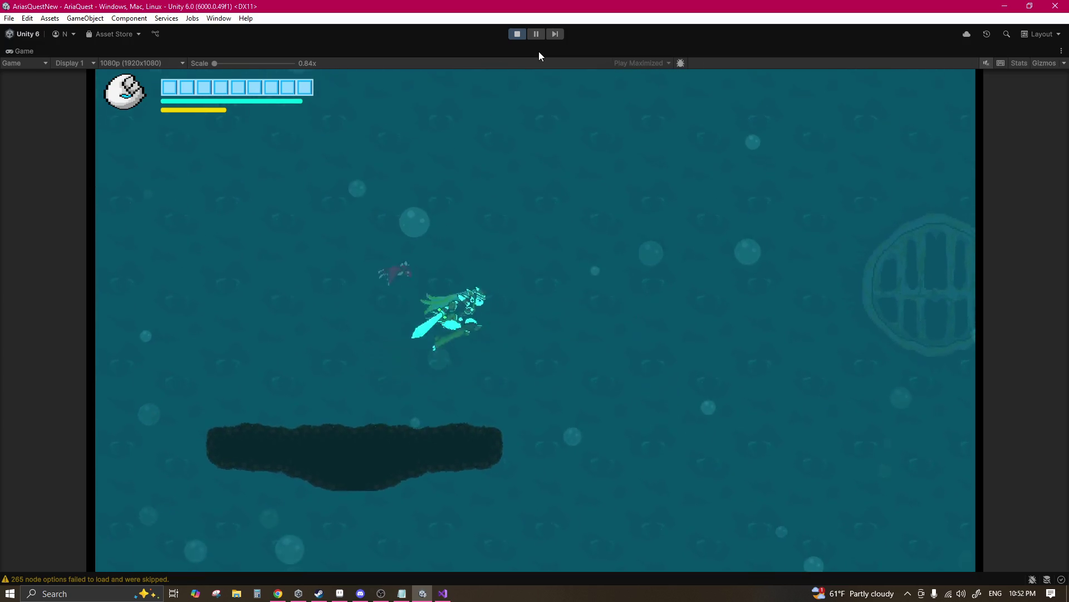
{"action": "key", "text": "c"}
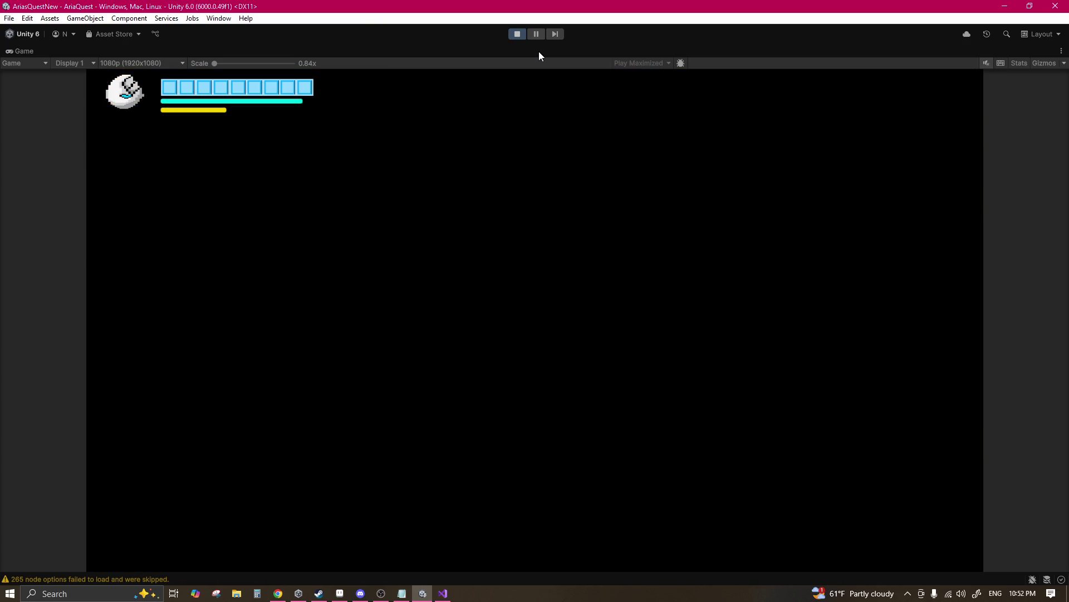
Step: Jump and dash Aria diagonally down-right, down-left, then up-left around the dark room
{"action": "key", "text": "space"}
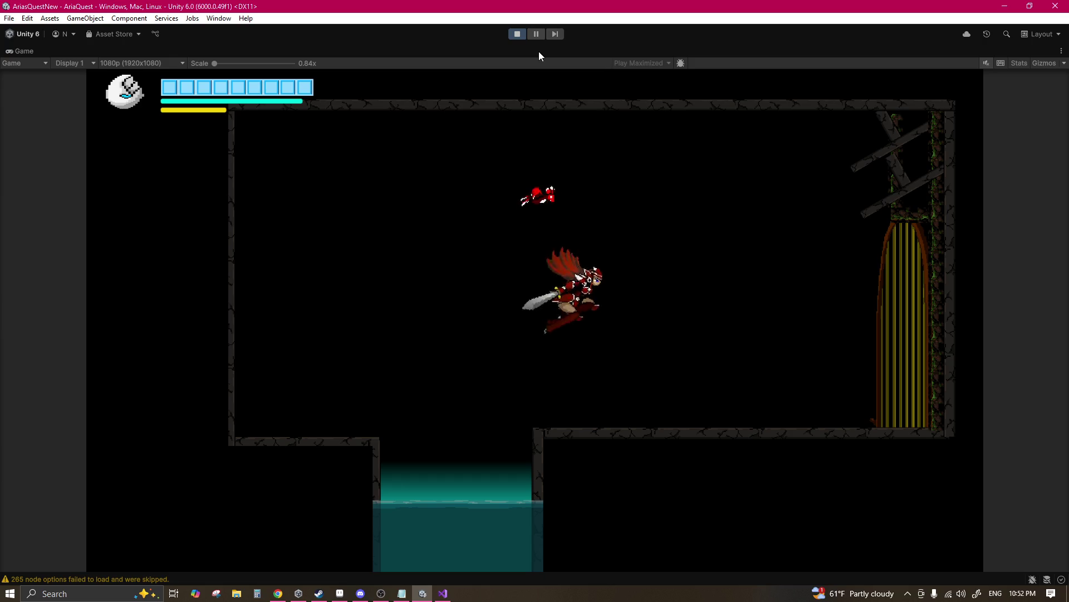
{"action": "key", "text": "x"}
{"action": "key", "text": "space"}
{"action": "key", "text": "x"}
{"action": "key", "text": "space"}
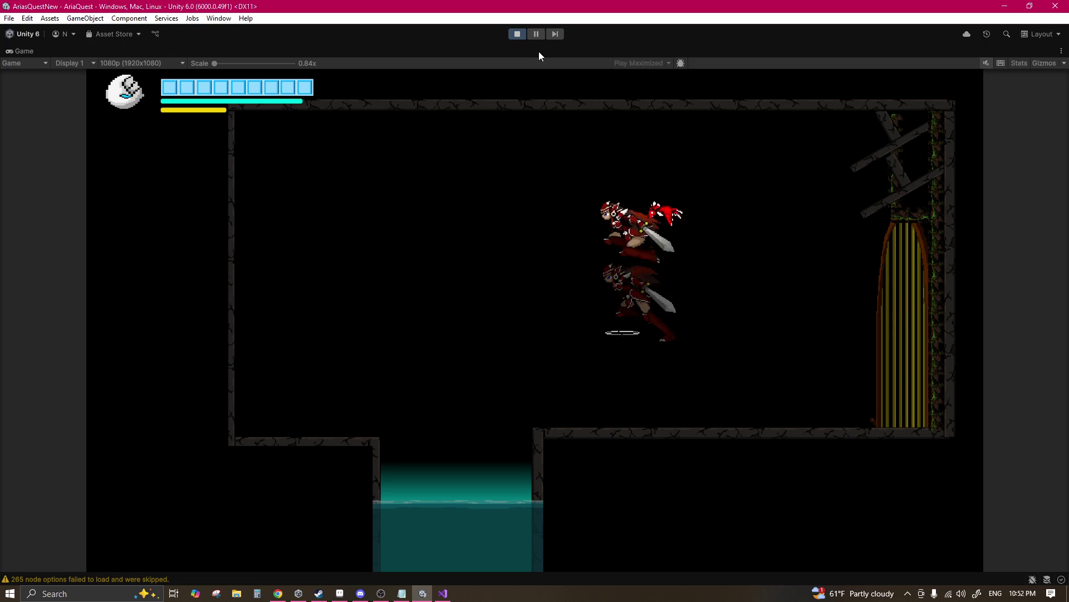
{"action": "key", "text": "x"}
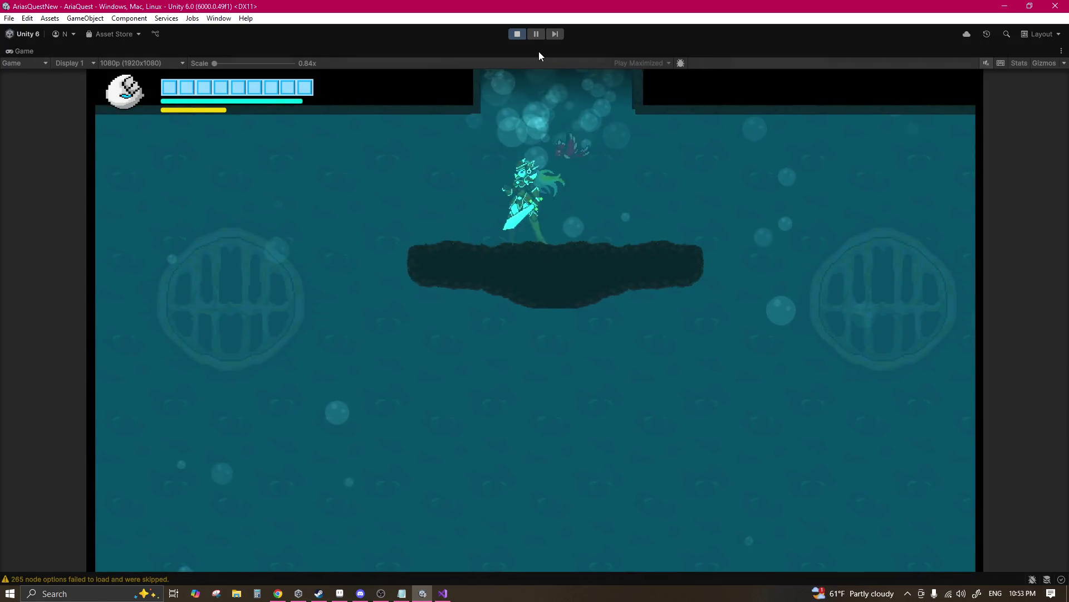
Step: Swim Aria up-left off the platform, then dive down to the deep-water seabed
{"action": "key", "text": "space"}
{"action": "key", "text": "Left"}
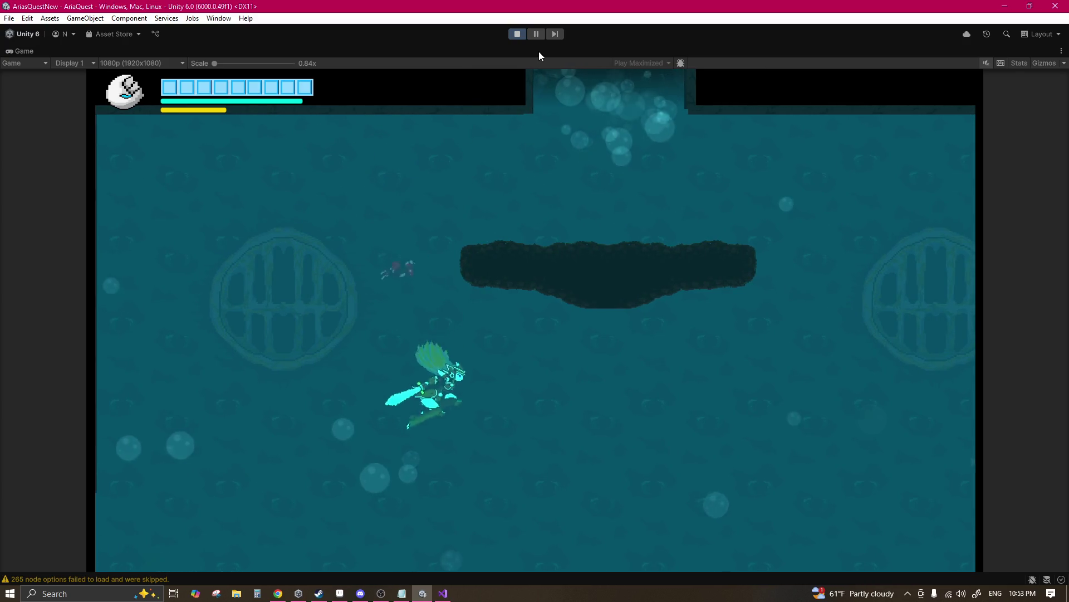
{"action": "key", "text": "Down"}
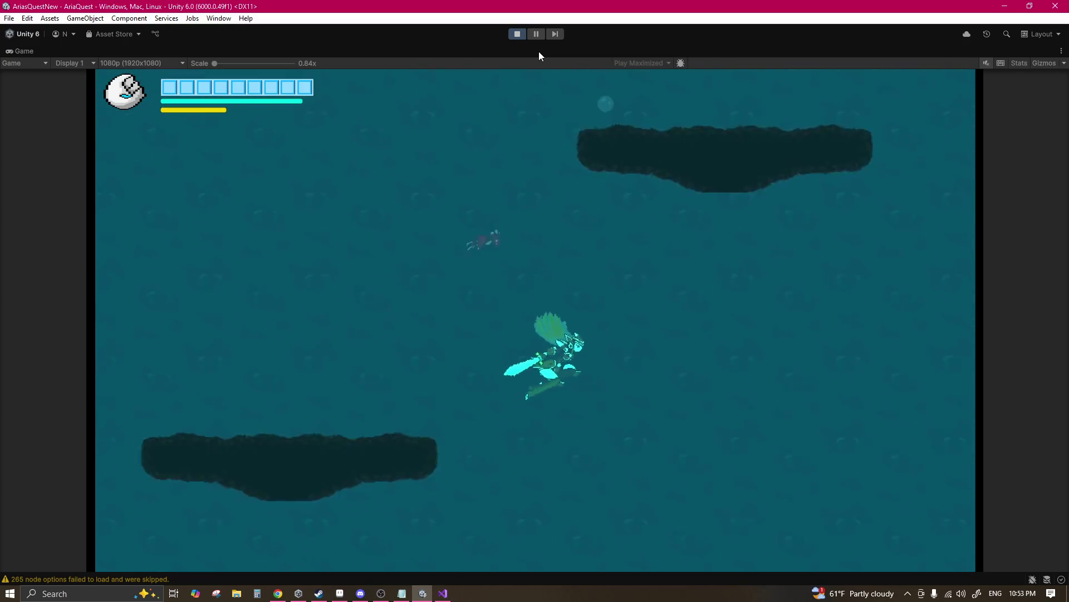
{"action": "key", "text": "Right"}
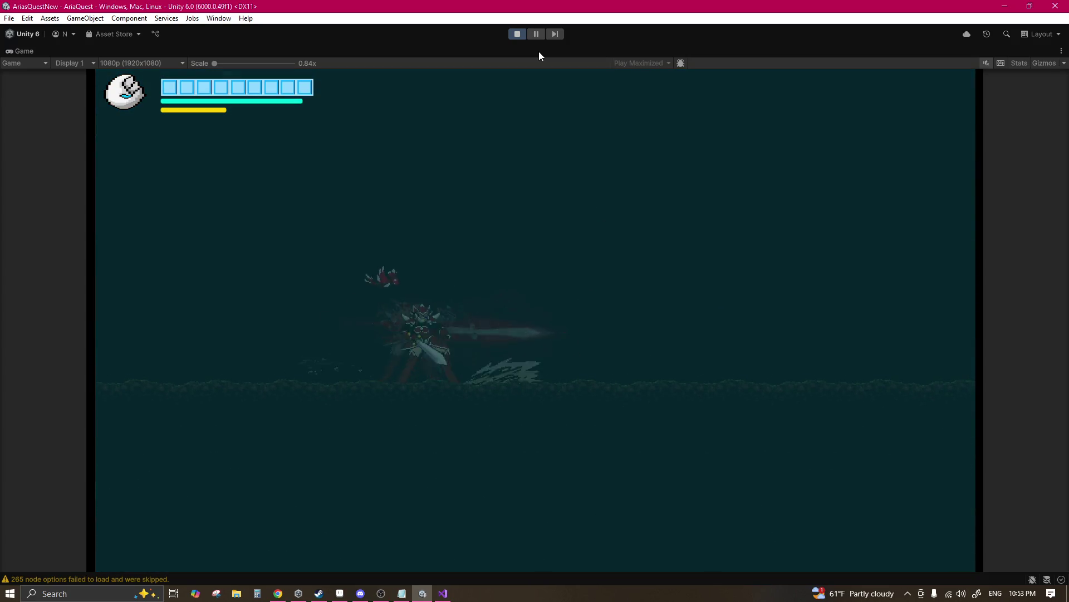
{"action": "key", "text": "Up"}
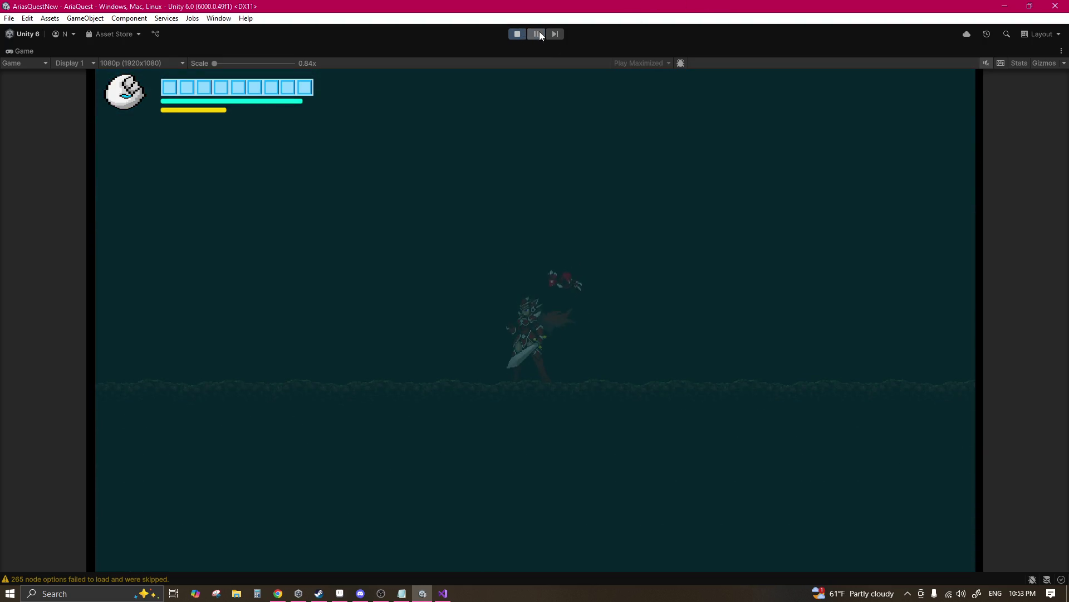
{"action": "left_click", "coordinate": [536, 34]}
{"action": "mouse_move", "coordinate": [447, 318]}
{"action": "left_mouse_down"}
{"action": "mouse_move", "coordinate": [453, 342]}
{"action": "mouse_move", "coordinate": [504, 225]}
{"action": "mouse_move", "coordinate": [483, 284]}
{"action": "left_mouse_up"}
{"action": "scroll", "coordinate": [496, 245], "scroll_direction": "up", "scroll_amount": 2}
{"action": "left_click", "coordinate": [499, 230]}
{"action": "left_click", "coordinate": [499, 228]}
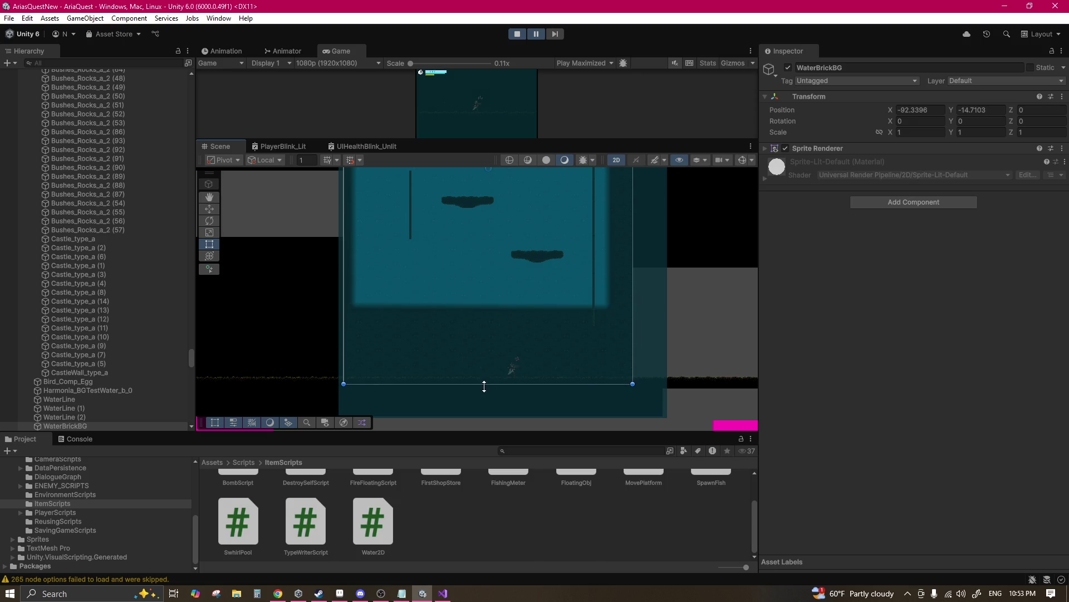
{"action": "left_click", "coordinate": [538, 35]}
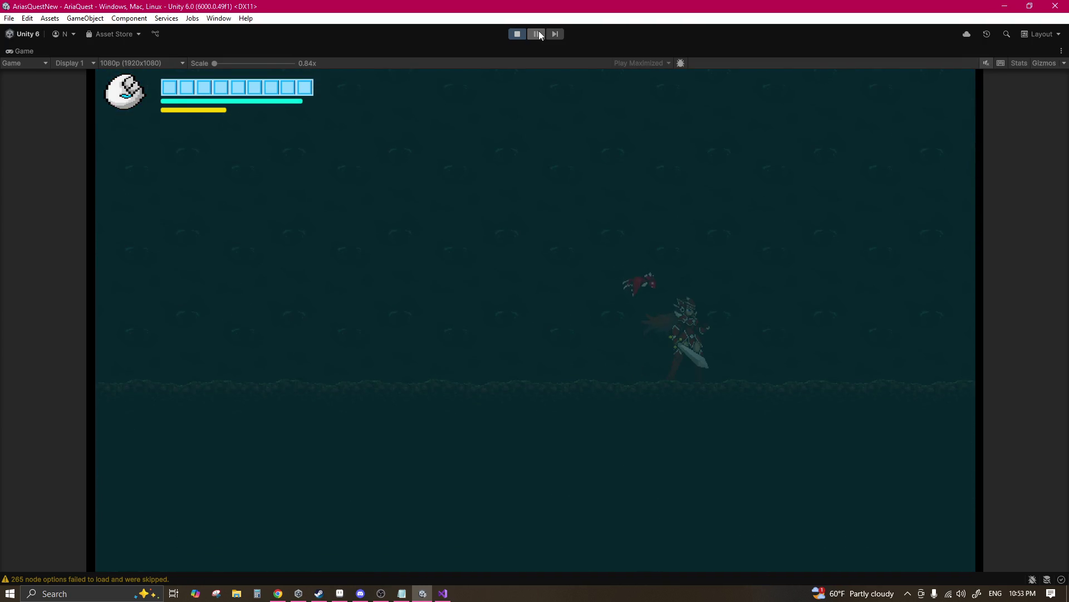
{"action": "left_click", "coordinate": [537, 30]}
{"action": "left_click", "coordinate": [536, 32]}
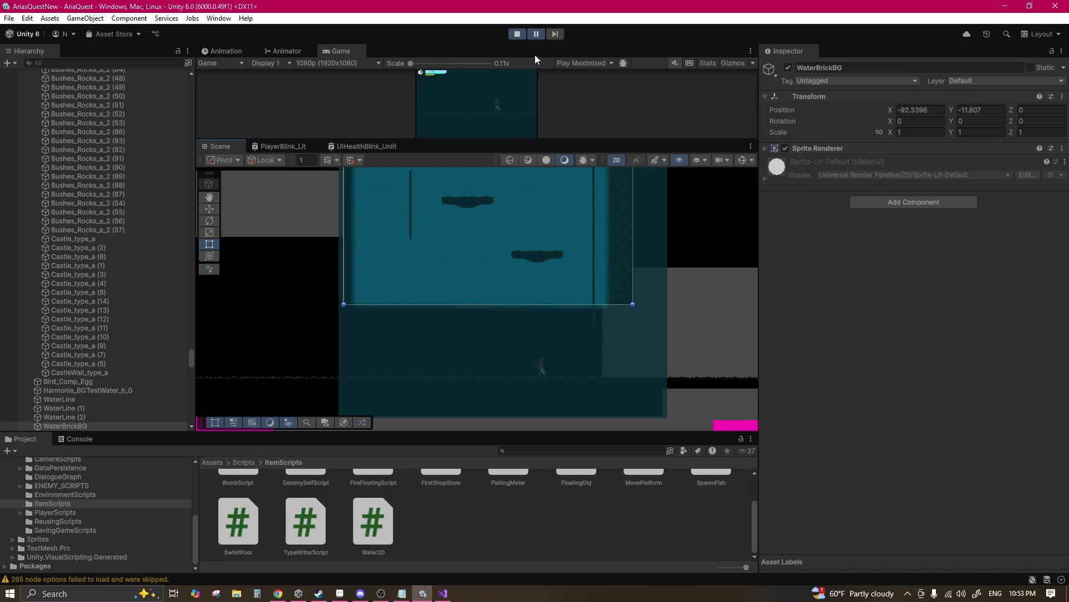
{"action": "left_click", "coordinate": [539, 34]}
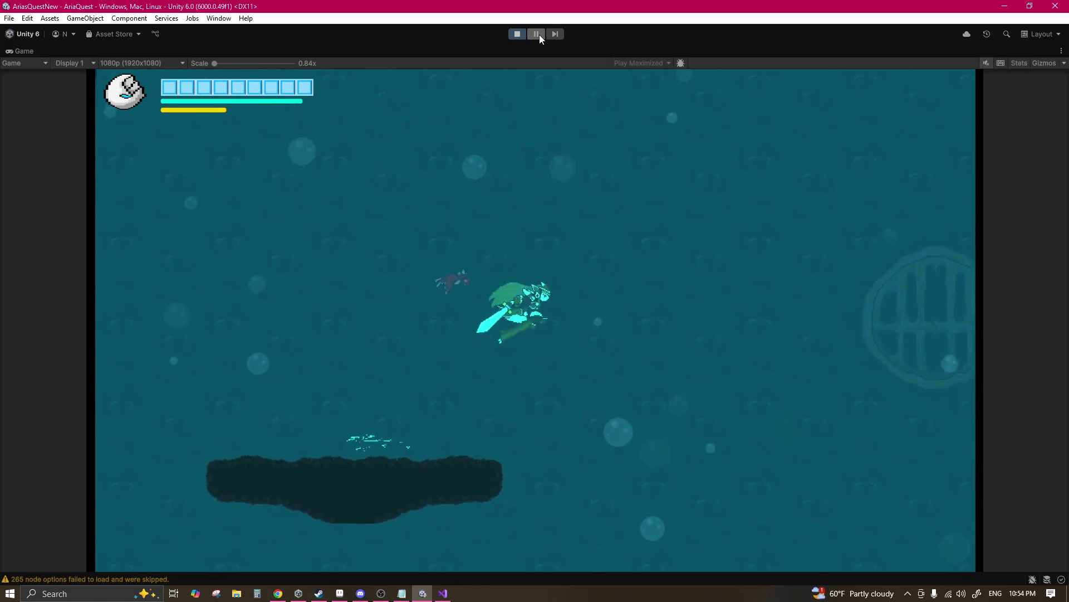
Step: Jump Aria eight times above the rock platform, drifting right on the last jump
{"action": "key", "text": "space"}
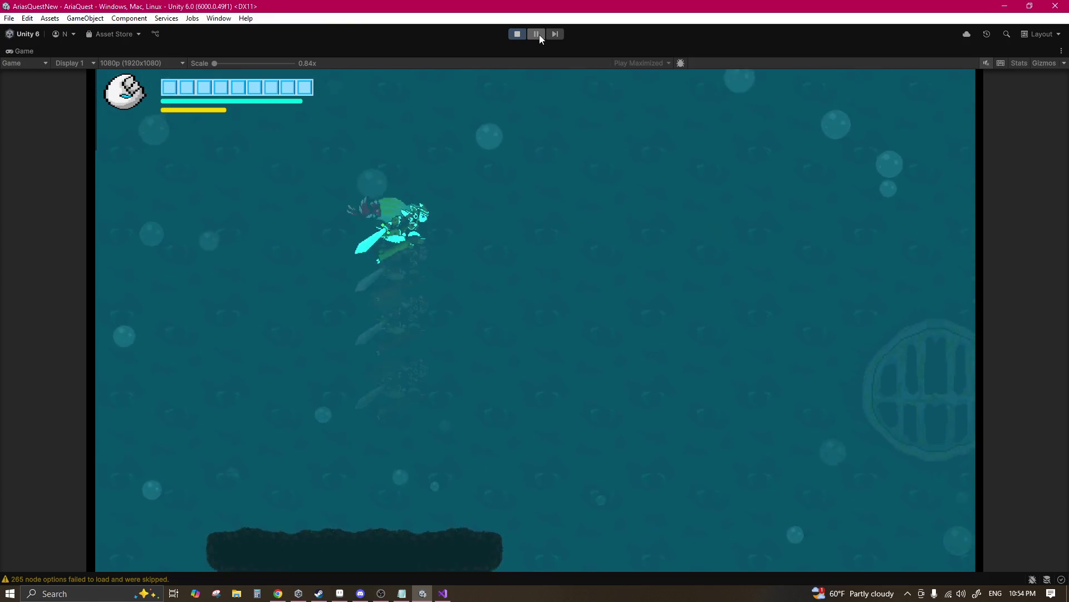
{"action": "key", "text": "space"}
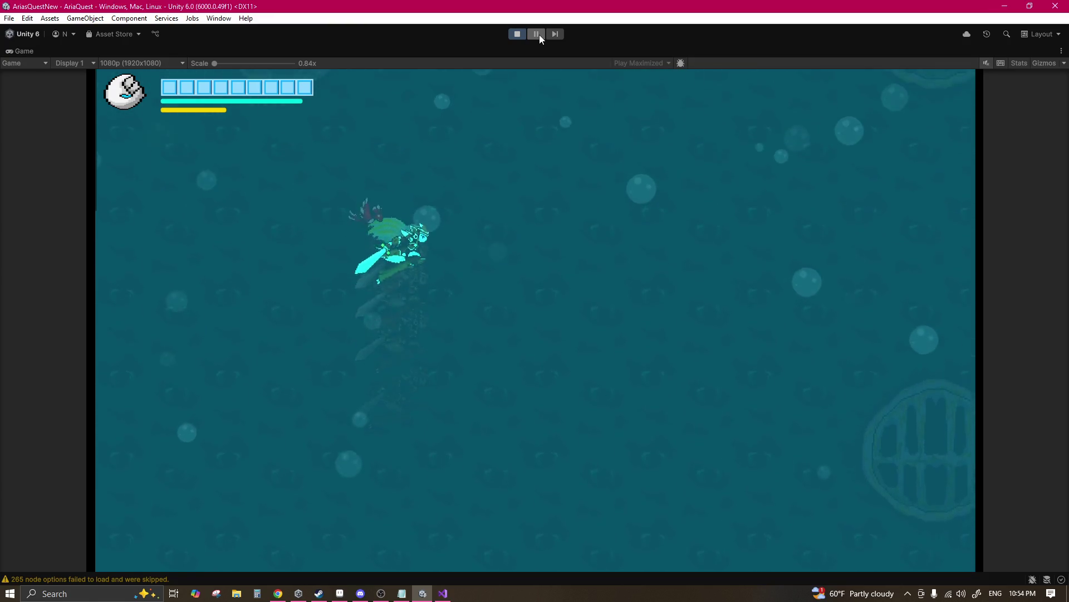
{"action": "key", "text": "space"}
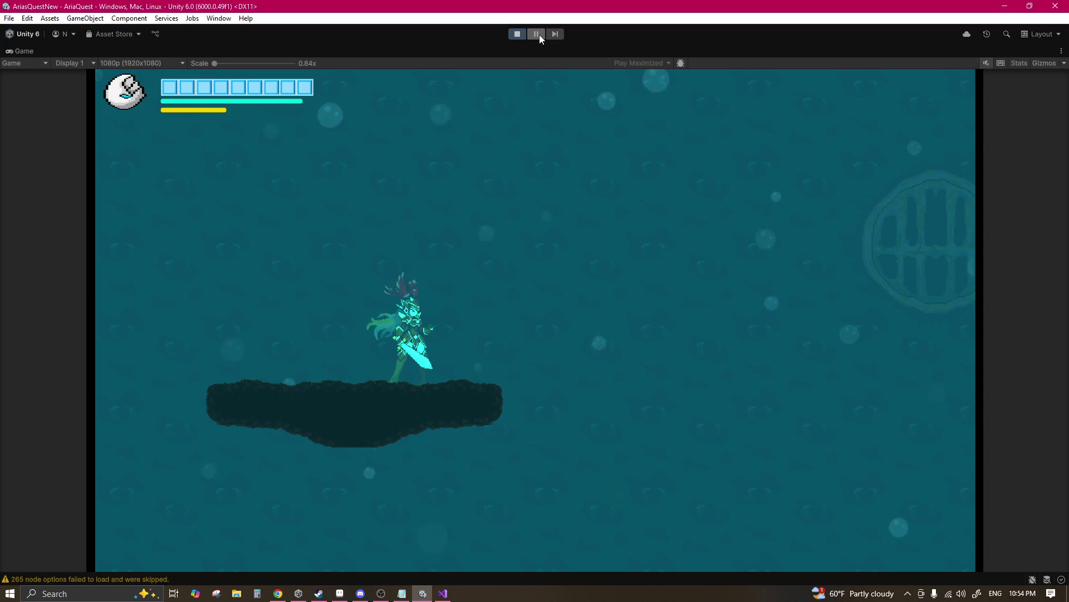
{"action": "key", "text": "space"}
{"action": "key", "text": "space"}
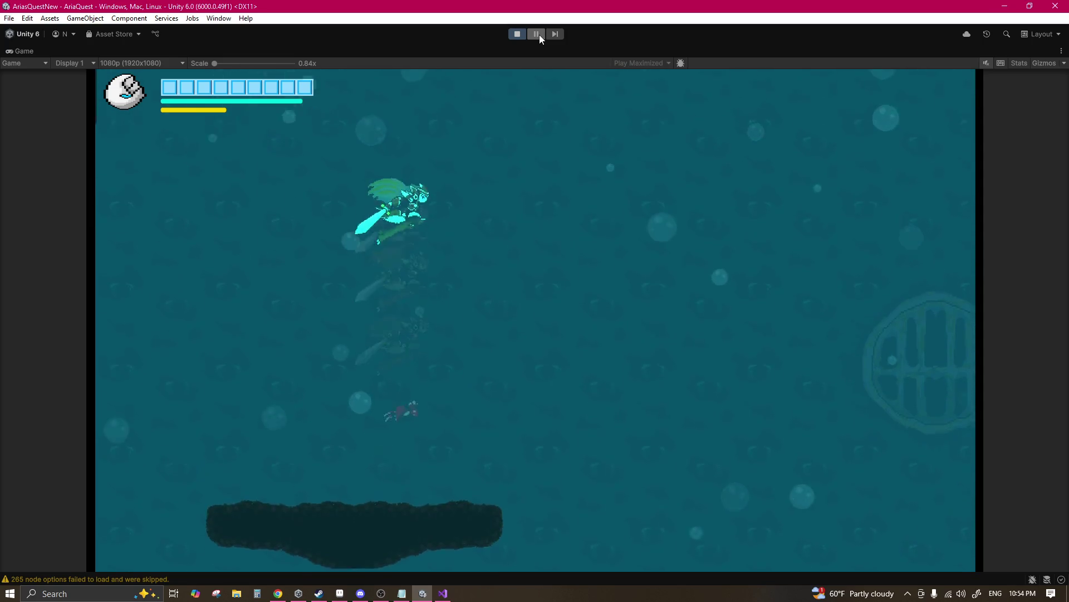
{"action": "key", "text": "space"}
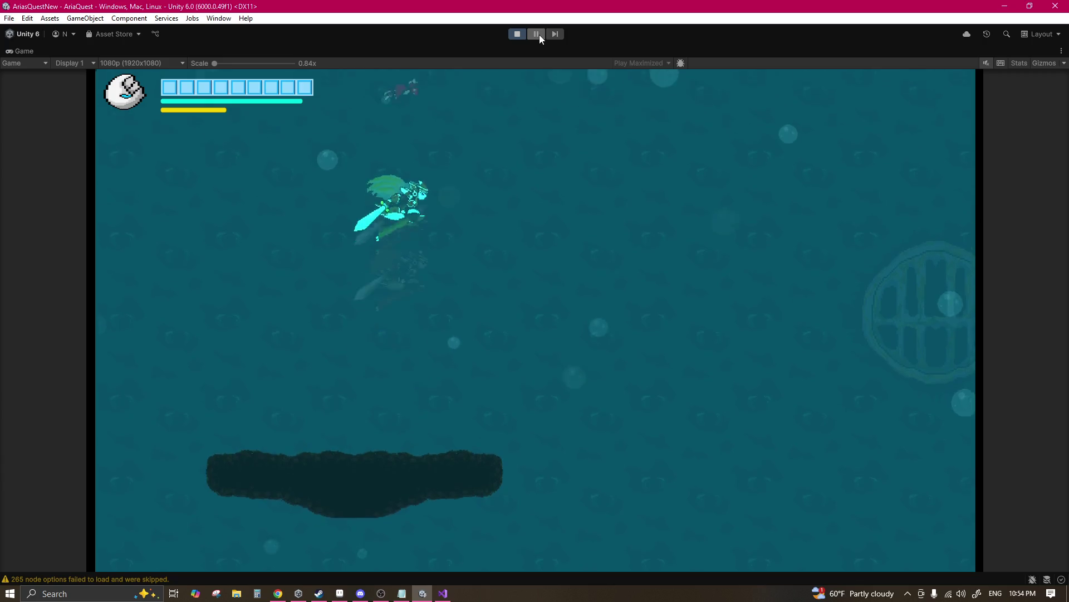
{"action": "key", "text": "space"}
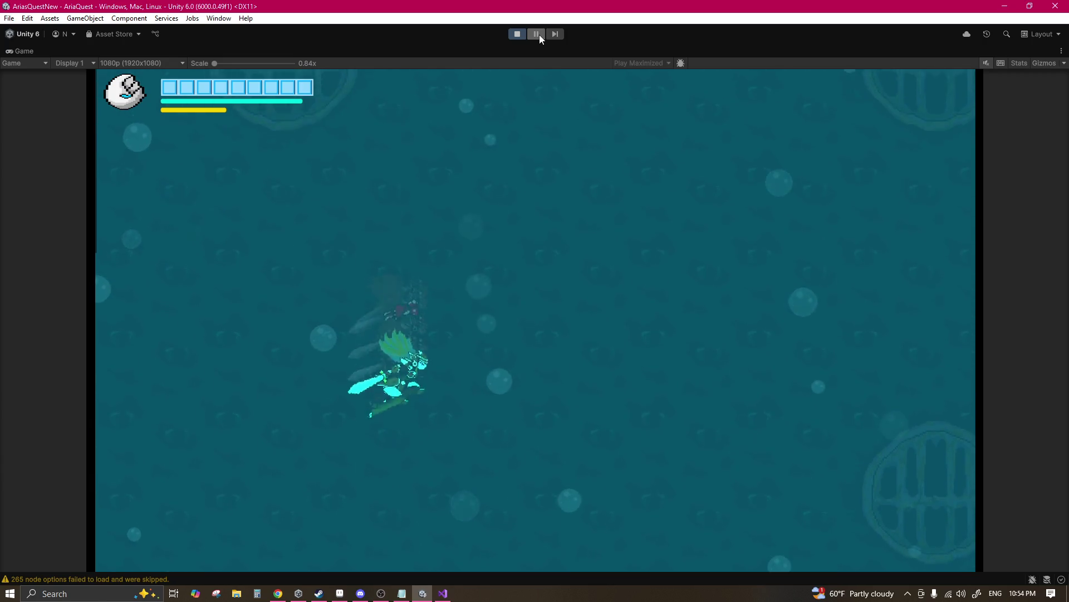
{"action": "key", "text": "space"}
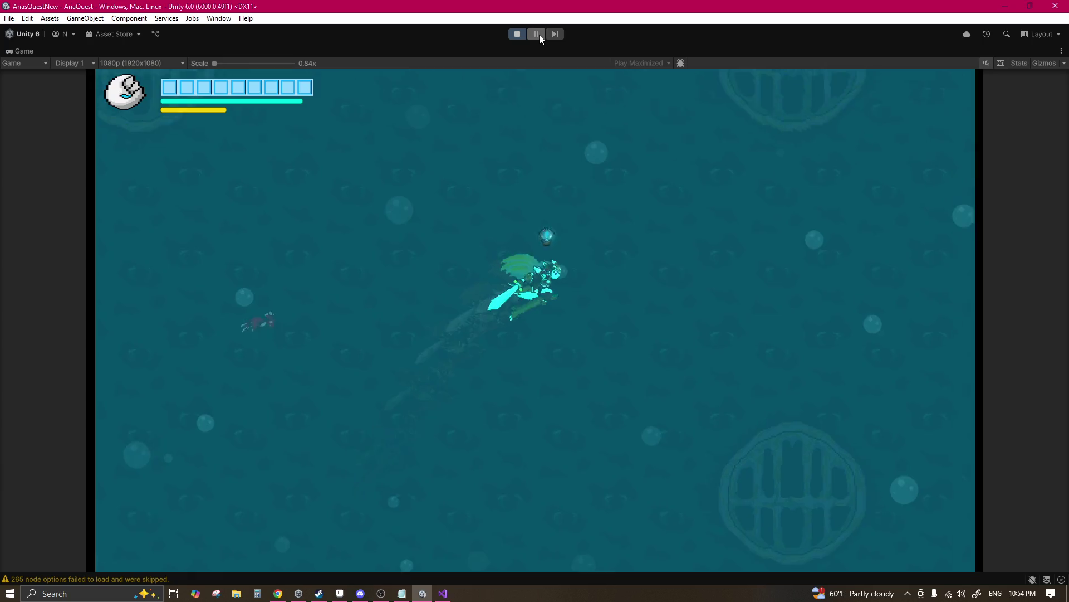
{"action": "key", "text": "space"}
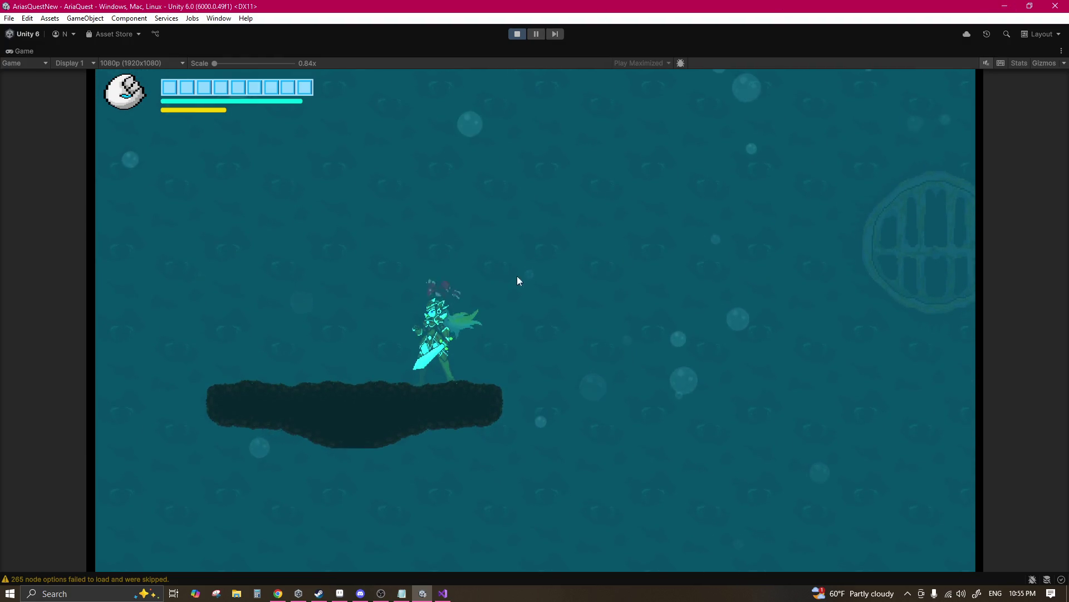
{"action": "key", "text": "alt+Tab"}
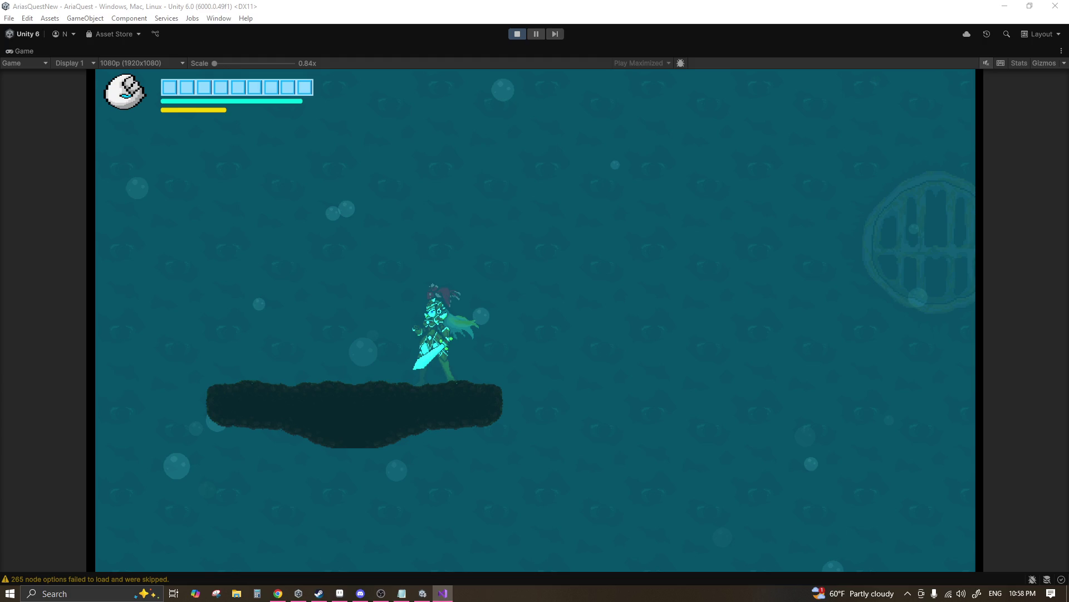
Step: Stop the playtest with Ctrl+P and let the scripts finish reloading
{"action": "key", "text": "ctrl+p"}
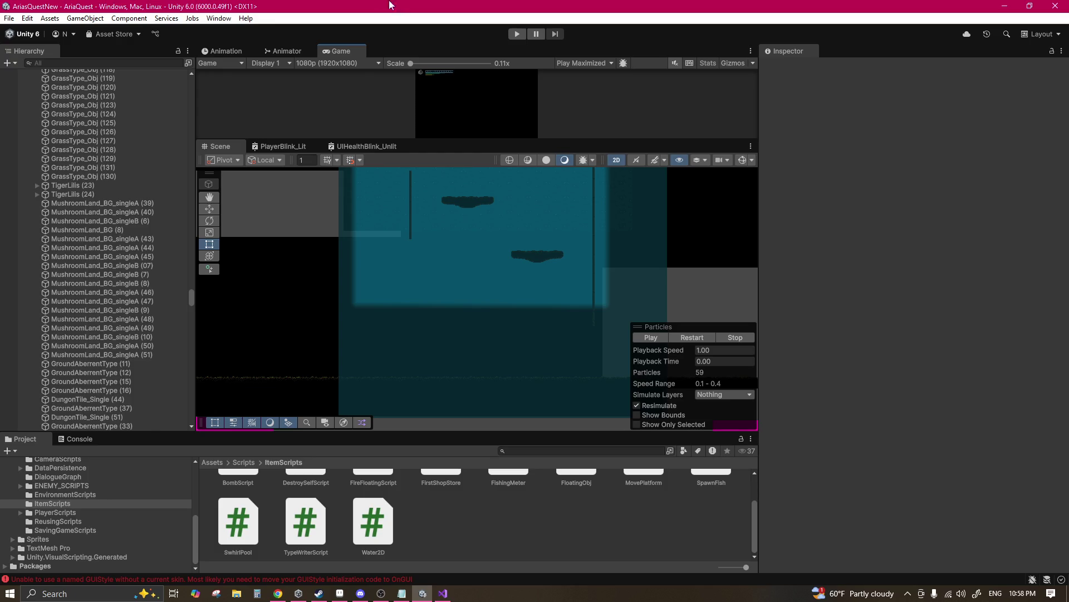
Step: Enter Play mode, load the saved game from the main menu, and jump Aria into the pool
{"action": "left_click", "coordinate": [520, 35]}
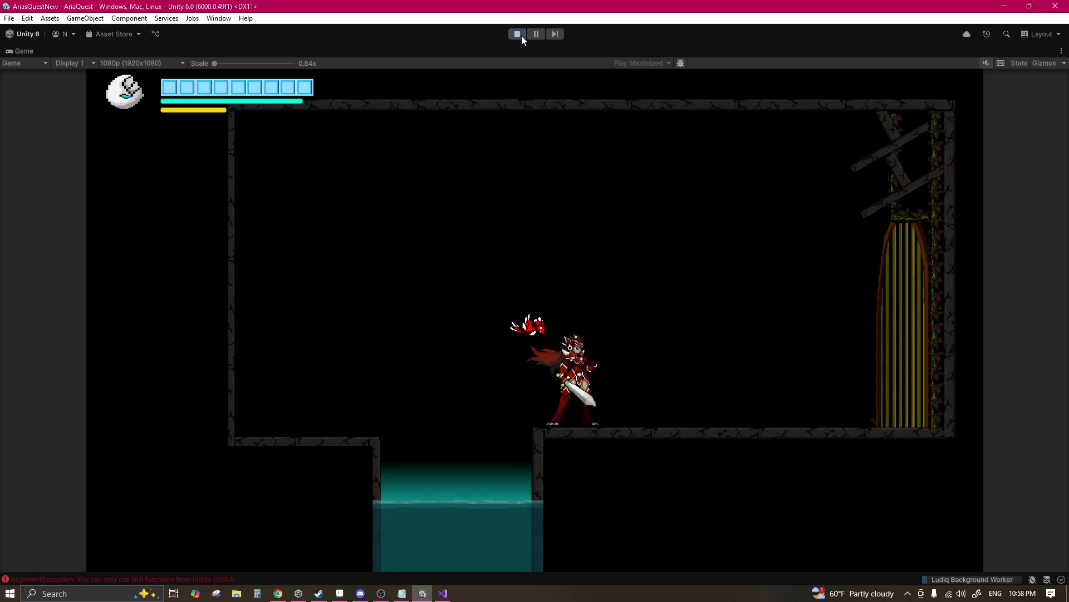
{"action": "key", "text": "Down"}
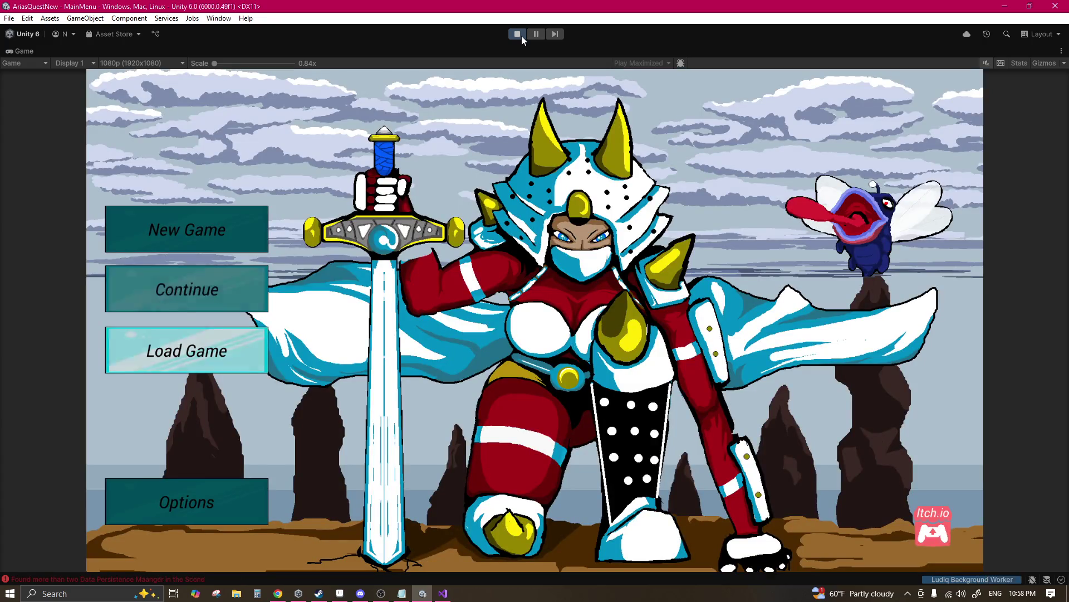
{"action": "key", "text": "Return"}
{"action": "key", "text": "Return"}
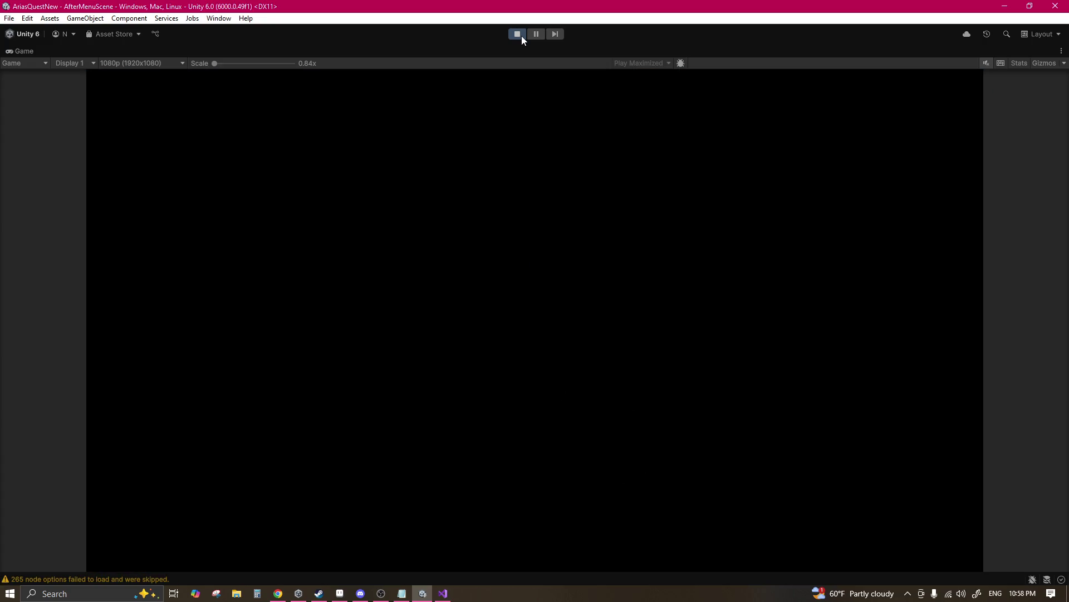
{"action": "key", "text": "space"}
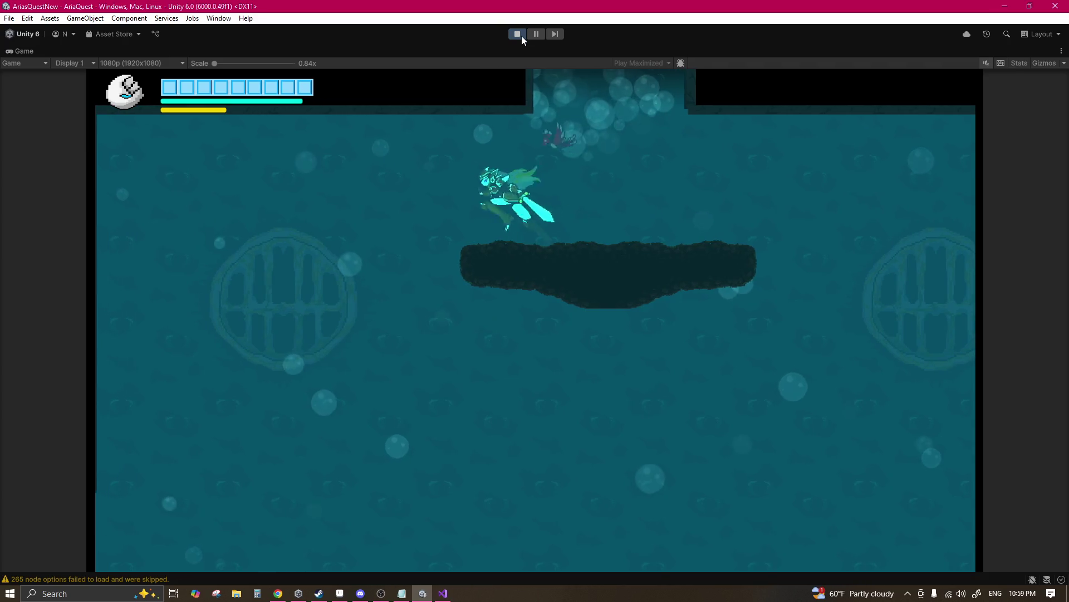
Step: Swim Aria down-left past the rock platform, then back up and to the right
{"action": "key", "text": "Left"}
{"action": "key", "text": "Down"}
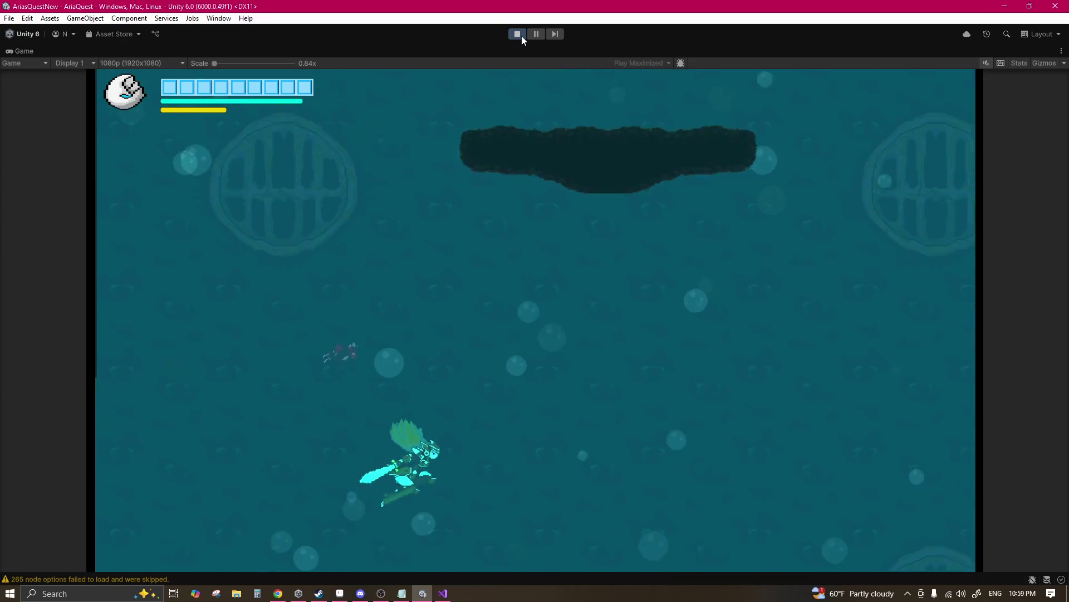
{"action": "key", "text": "Up"}
{"action": "key", "text": "Up"}
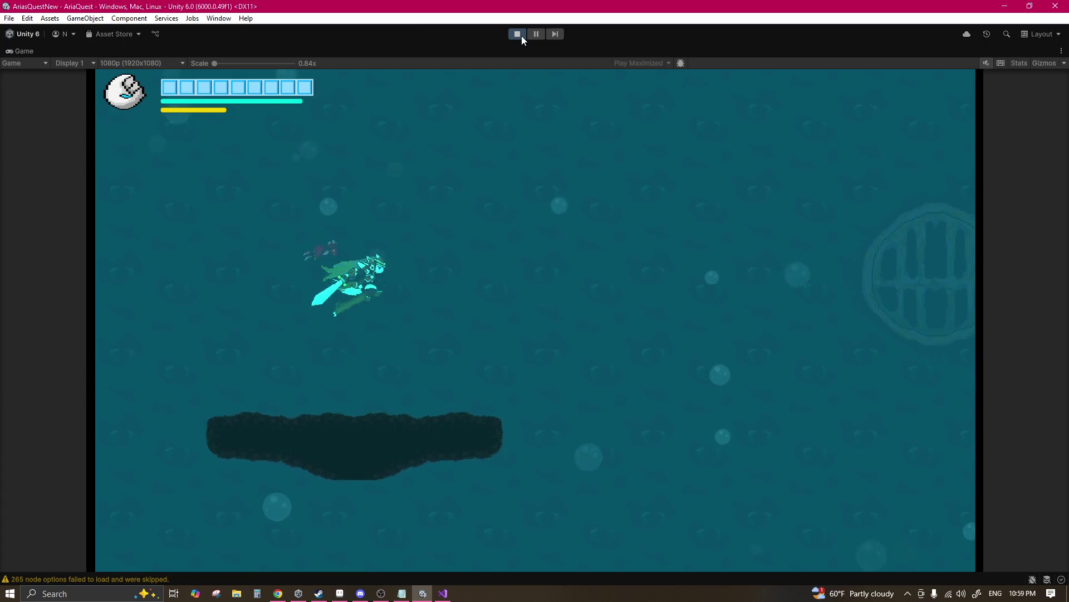
{"action": "key", "text": "Up"}
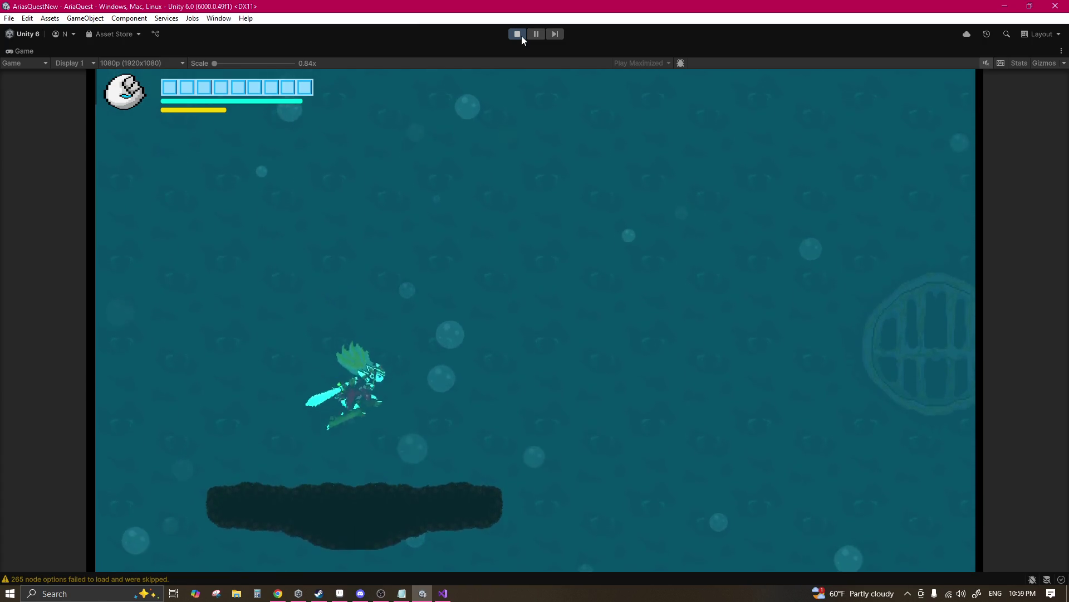
{"action": "key", "text": "Right"}
{"action": "key", "text": "Up"}
{"action": "key", "text": "Left"}
{"action": "key", "text": "Up"}
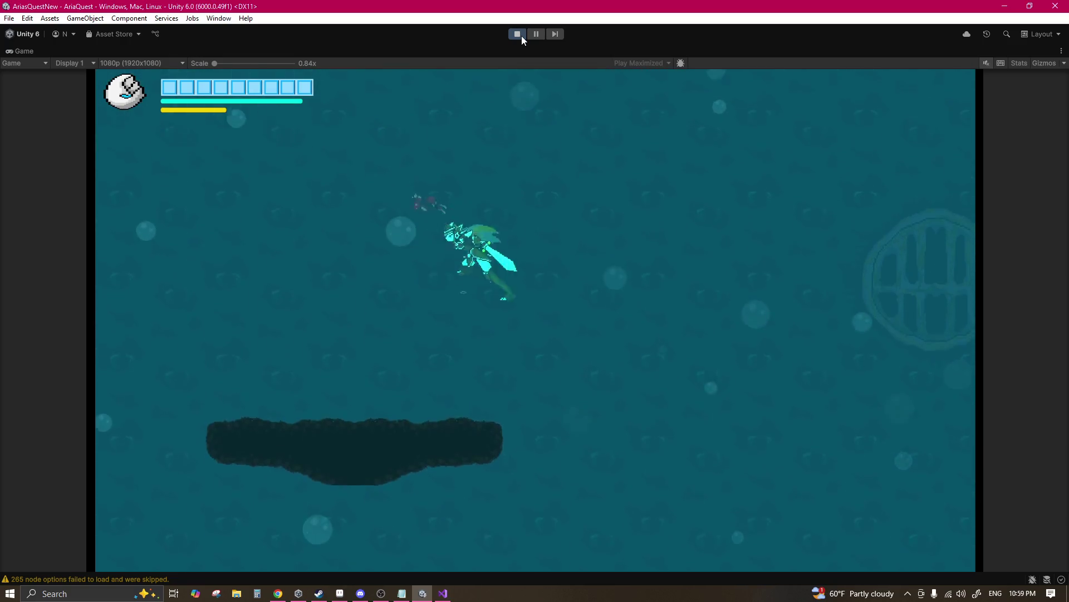
Step: Swim right into a new area, dive to the seabed, then rise toward the bubbling opening
{"action": "key", "text": "Right"}
{"action": "key", "text": "Down"}
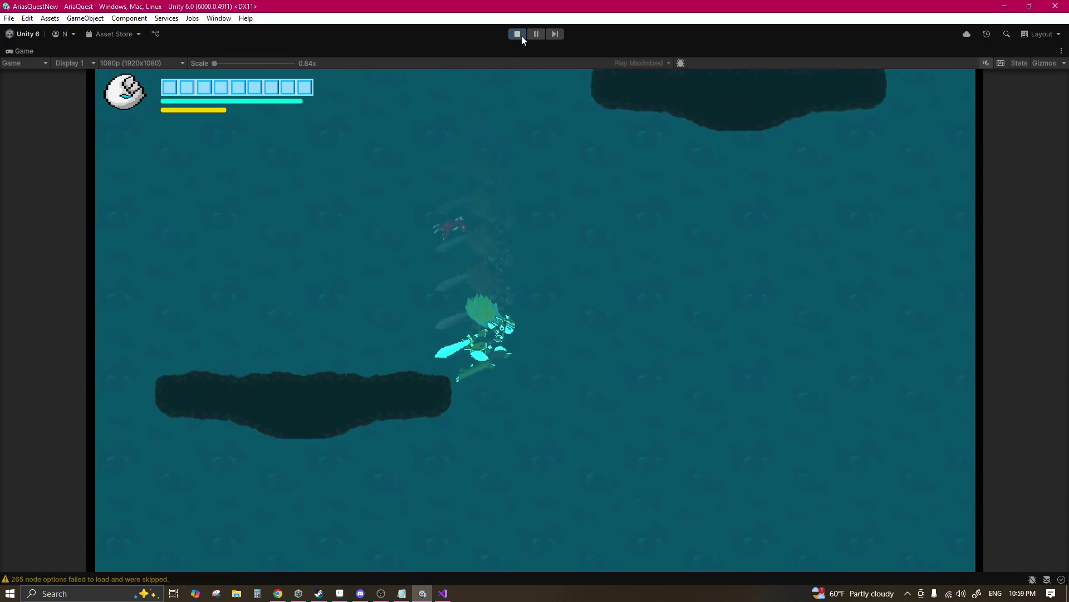
{"action": "key", "text": "Left"}
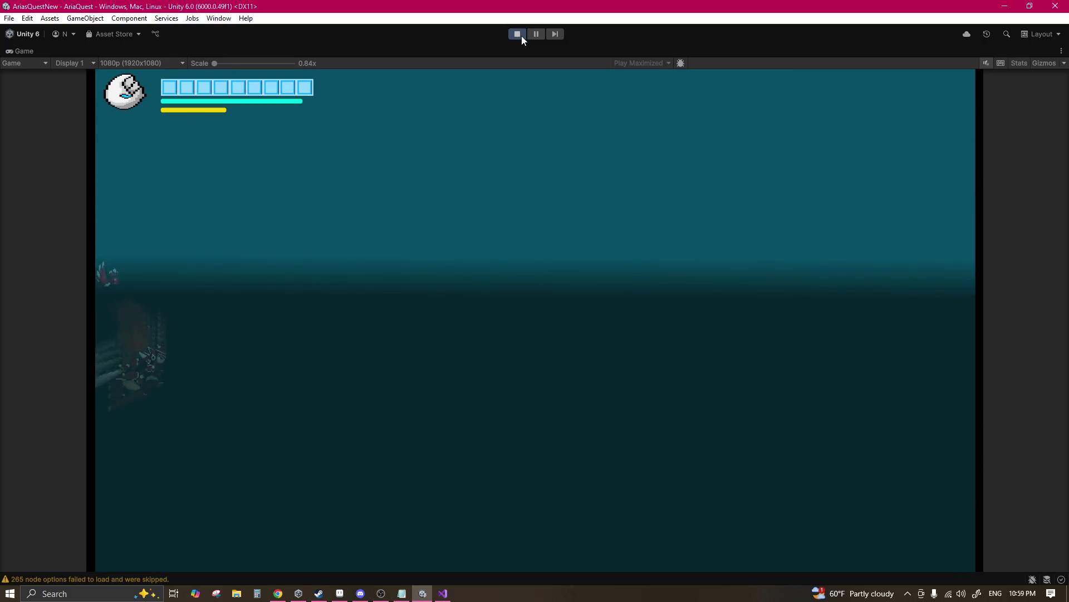
{"action": "key", "text": "Up"}
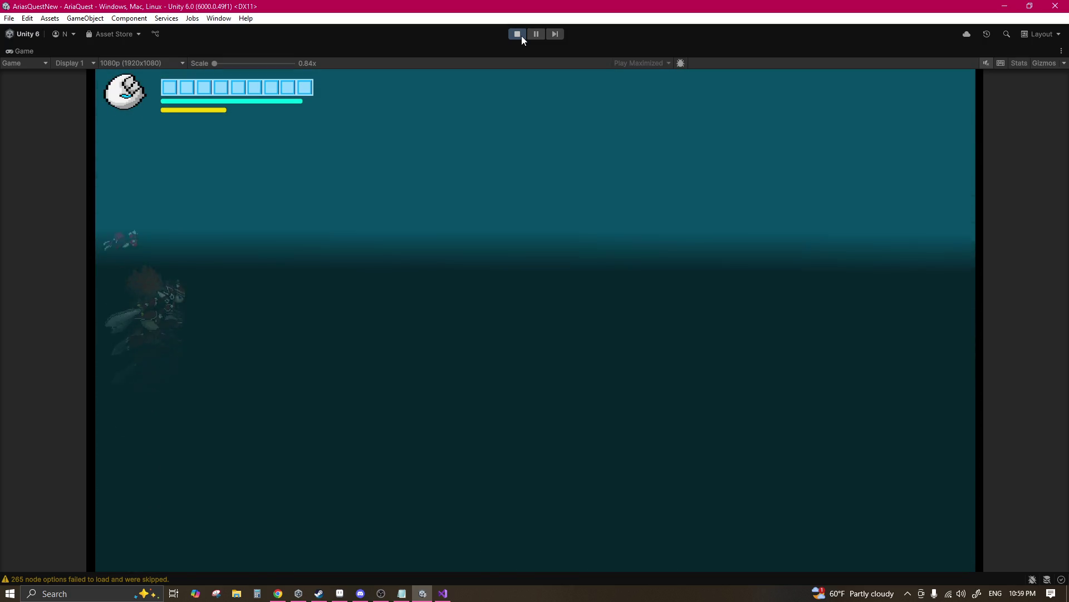
{"action": "key", "text": "Left"}
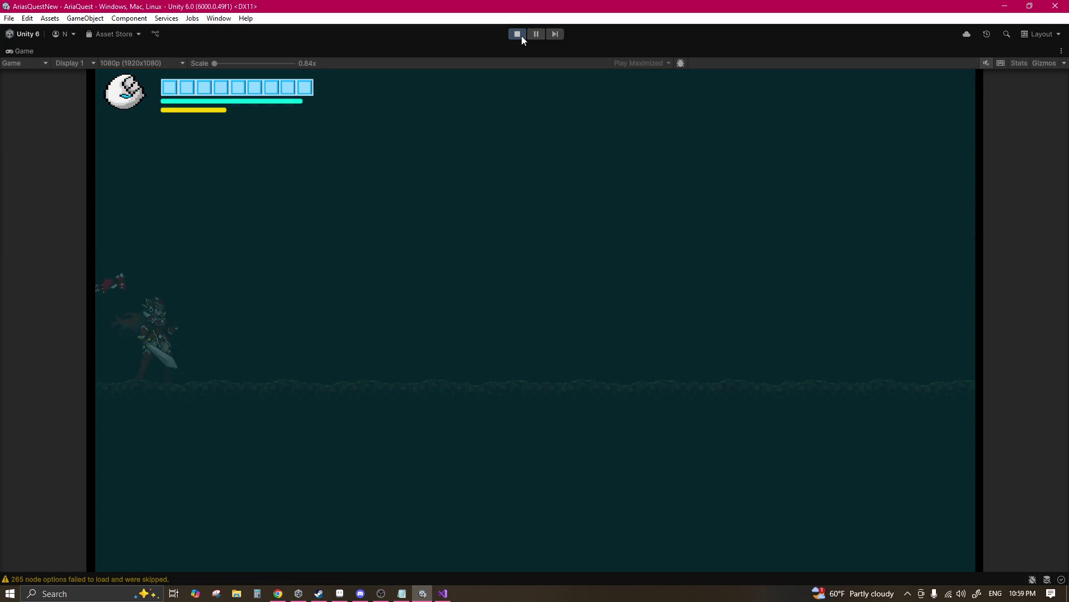
{"action": "key", "text": "Up"}
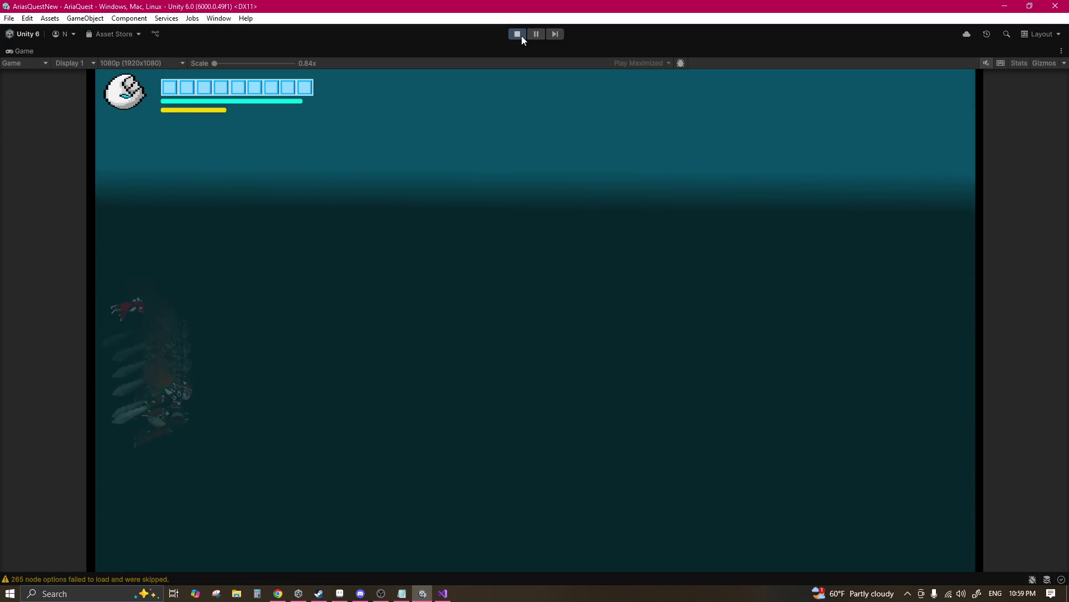
{"action": "key", "text": "Up"}
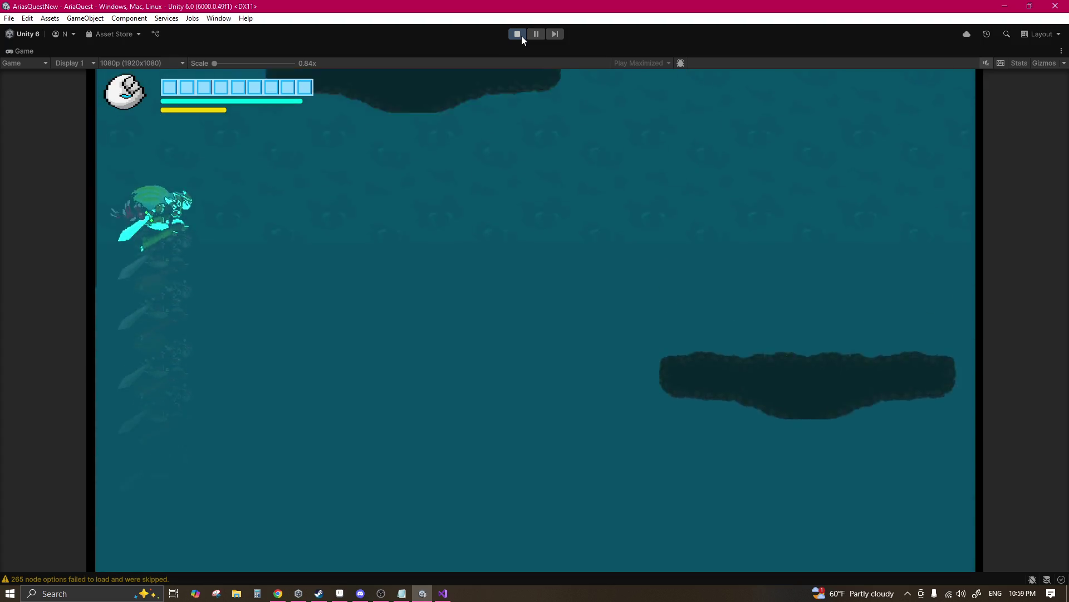
{"action": "key", "text": "Up"}
{"action": "key", "text": "Right"}
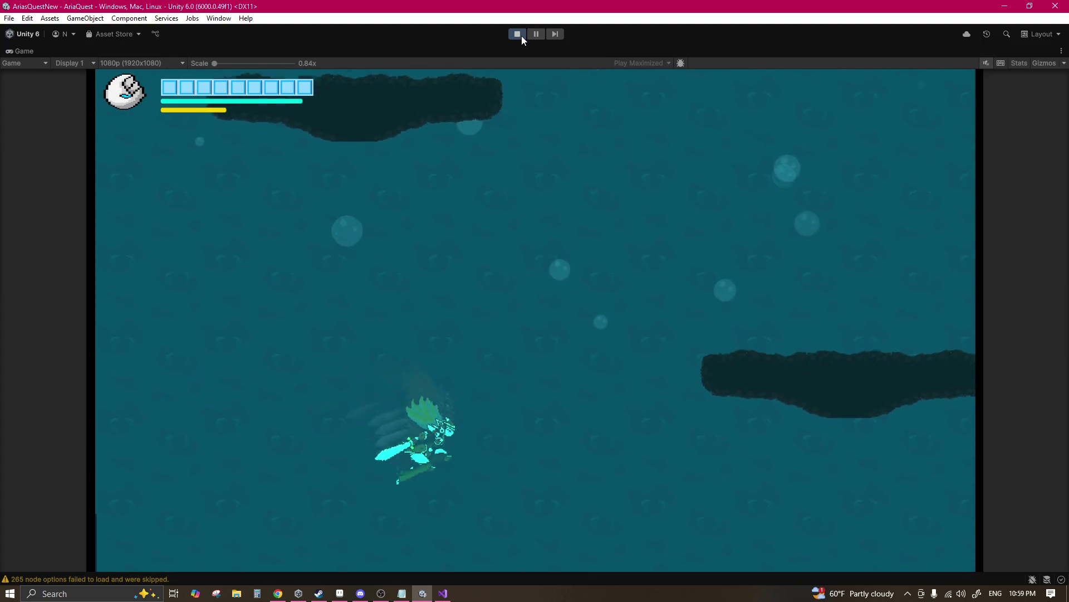
{"action": "key", "text": "Up"}
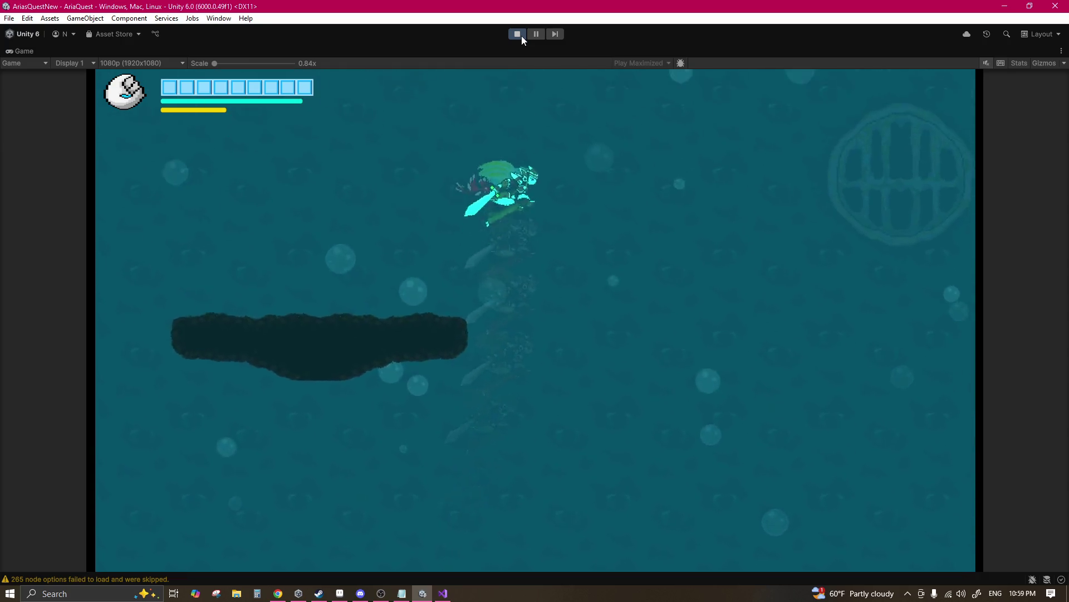
{"action": "key", "text": "Up"}
{"action": "key", "text": "Left"}
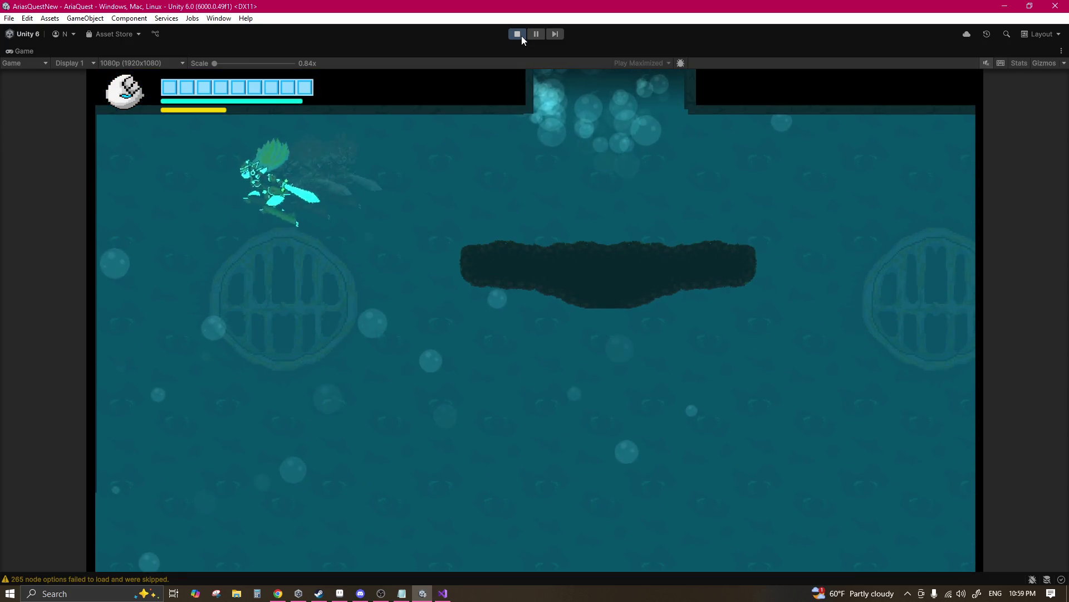
Step: Dive down-left into deep water, weave around, then swim up through the top opening
{"action": "key", "text": "Down"}
{"action": "key", "text": "Left"}
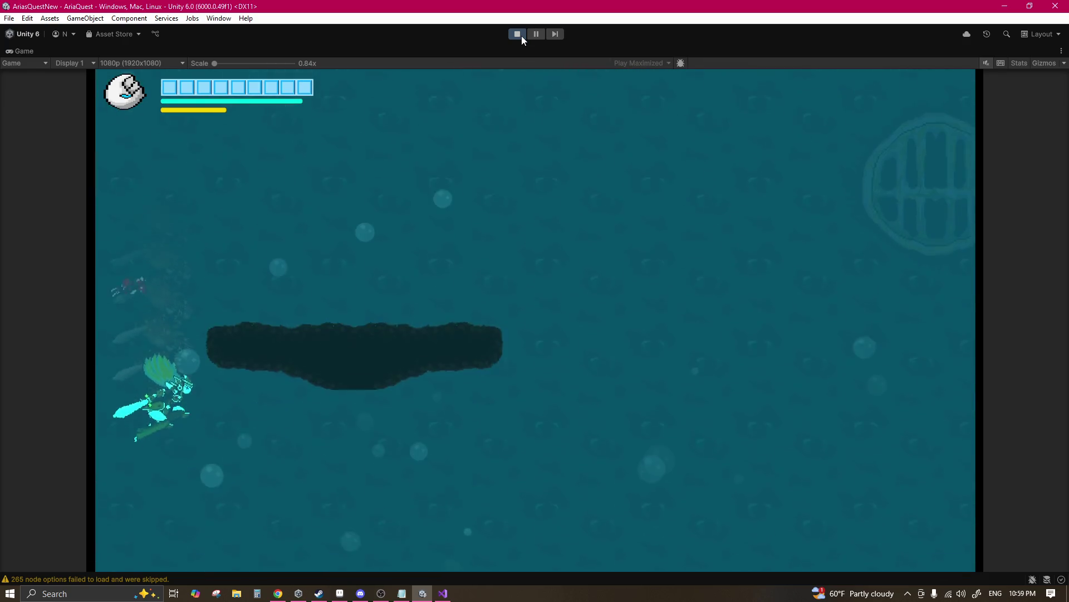
{"action": "key", "text": "Down"}
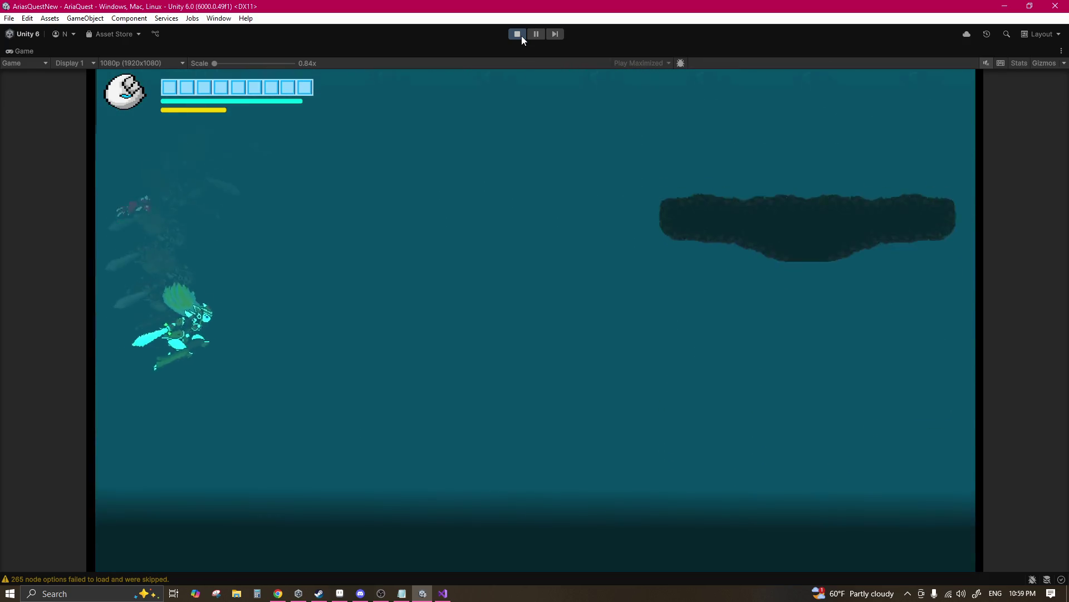
{"action": "key", "text": "Right"}
{"action": "key", "text": "Right"}
{"action": "key", "text": "Up"}
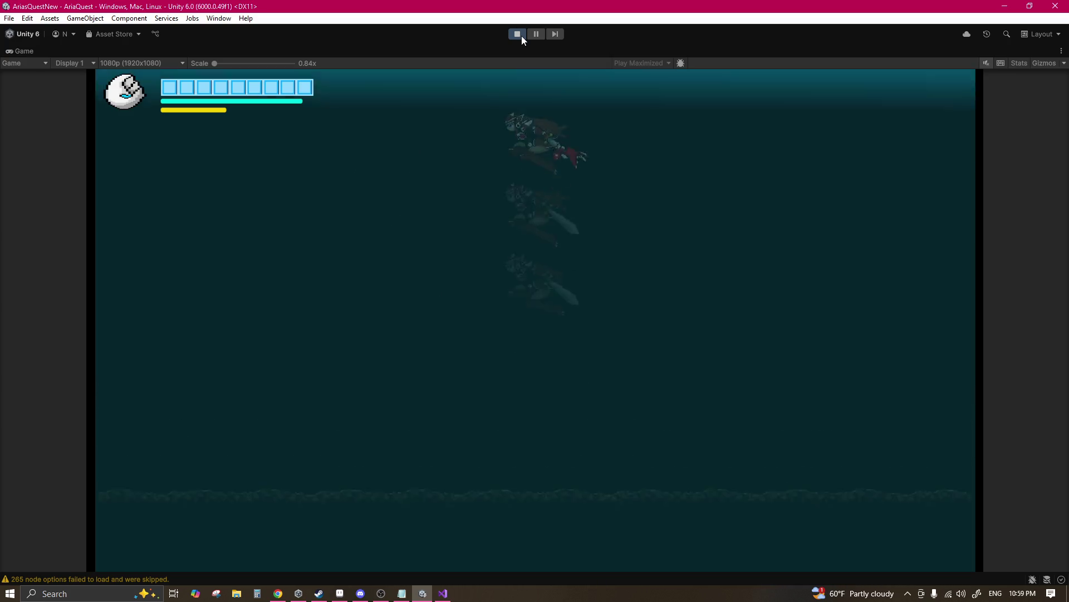
{"action": "key", "text": "Right"}
{"action": "key", "text": "Left"}
{"action": "key", "text": "Down"}
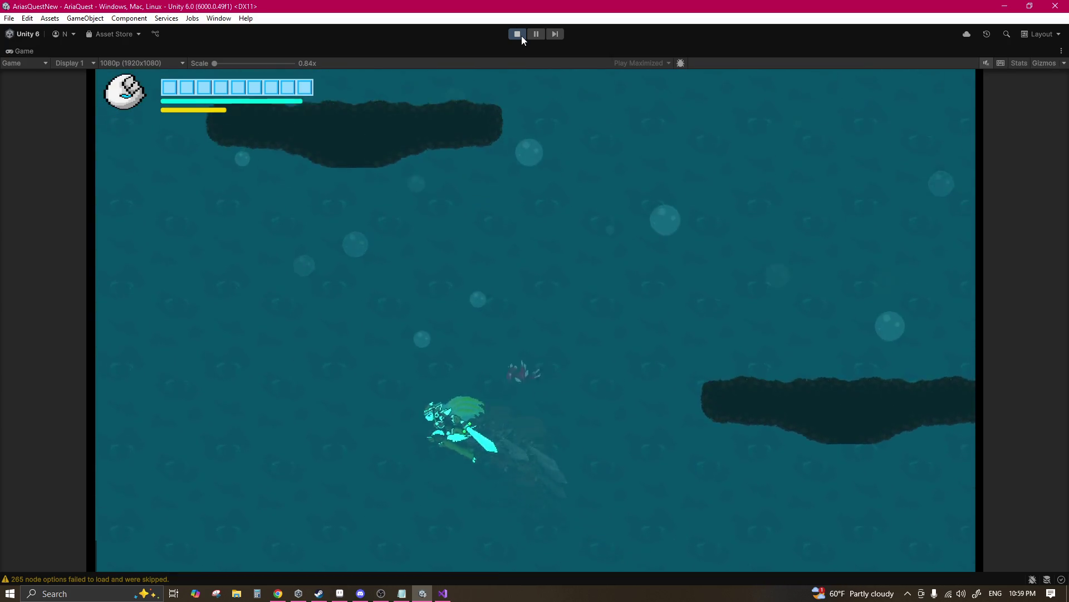
{"action": "key", "text": "Up"}
{"action": "key", "text": "Right"}
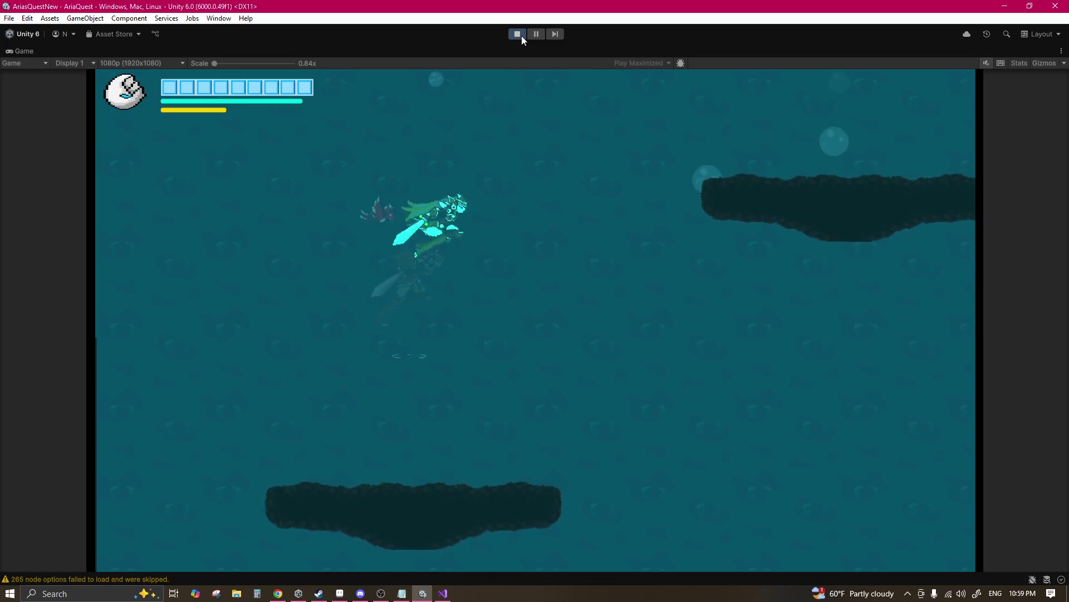
{"action": "key", "text": "Right"}
{"action": "key", "text": "Up"}
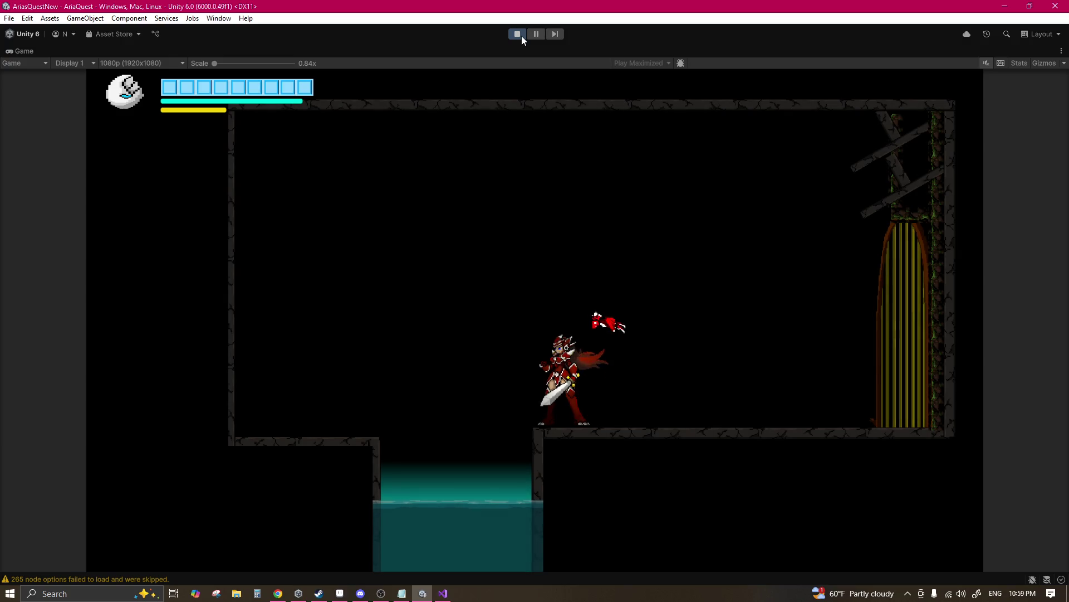
Step: Jump out of the water, dash to the barred door, and drop back into the pool
{"action": "key", "text": "space"}
{"action": "key", "text": "Right"}
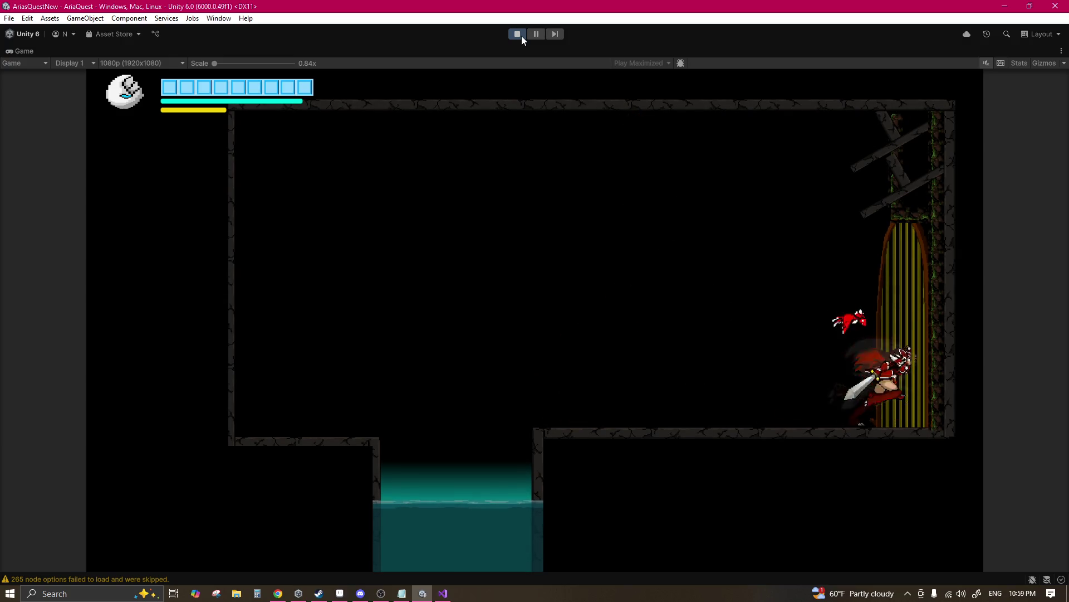
{"action": "key", "text": "space"}
{"action": "key", "text": "Left"}
{"action": "key", "text": "space"}
{"action": "key", "text": "Left"}
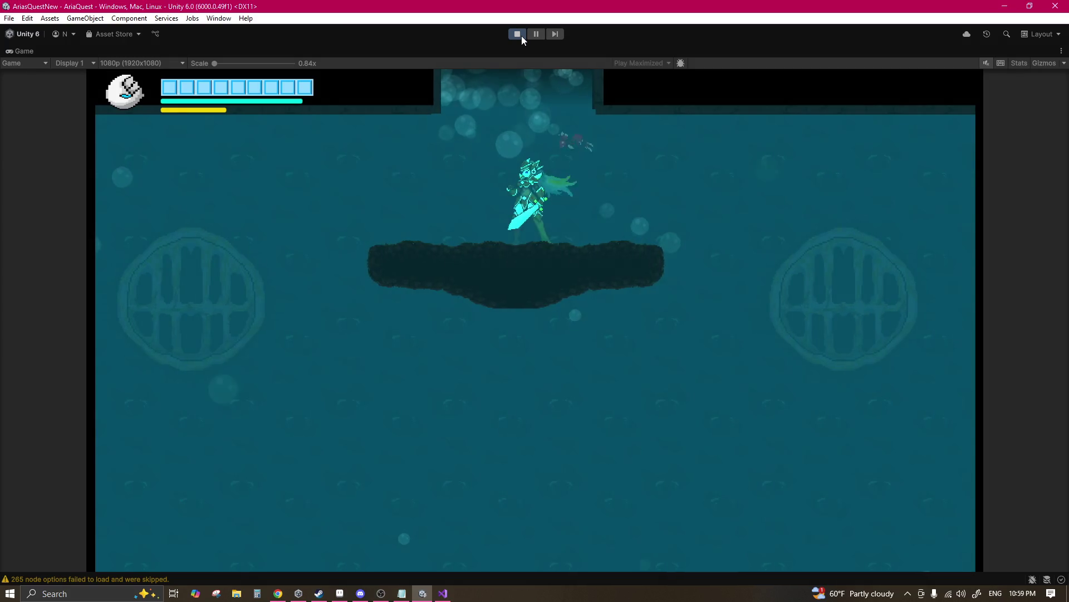
Step: Swim off the platform down-left to the floor, then rise back past the platforms
{"action": "key", "text": "Right"}
{"action": "key", "text": "Left"}
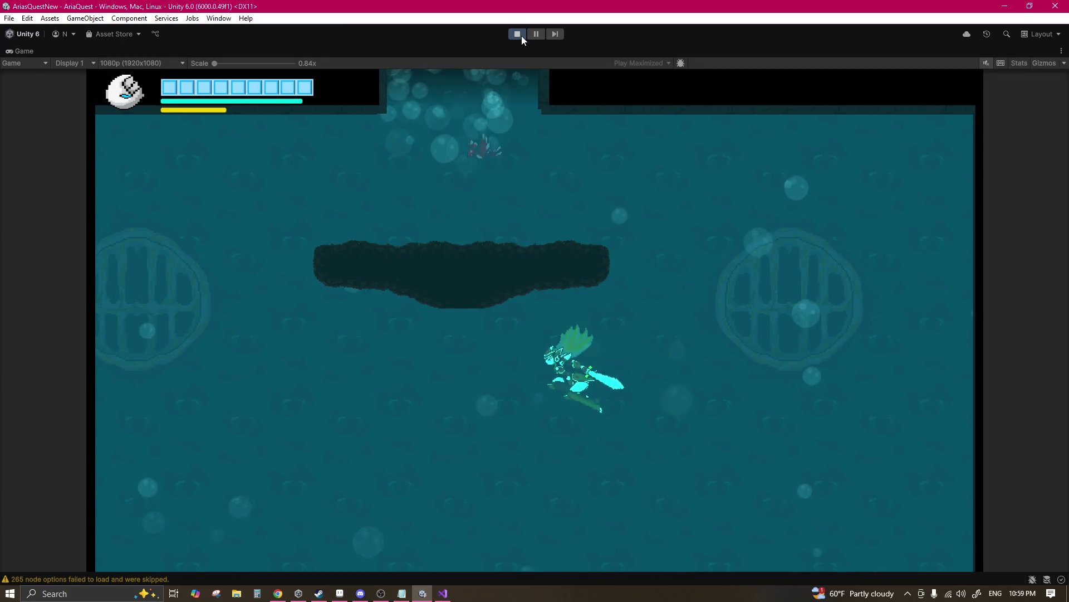
{"action": "key", "text": "Up"}
{"action": "key", "text": "Left"}
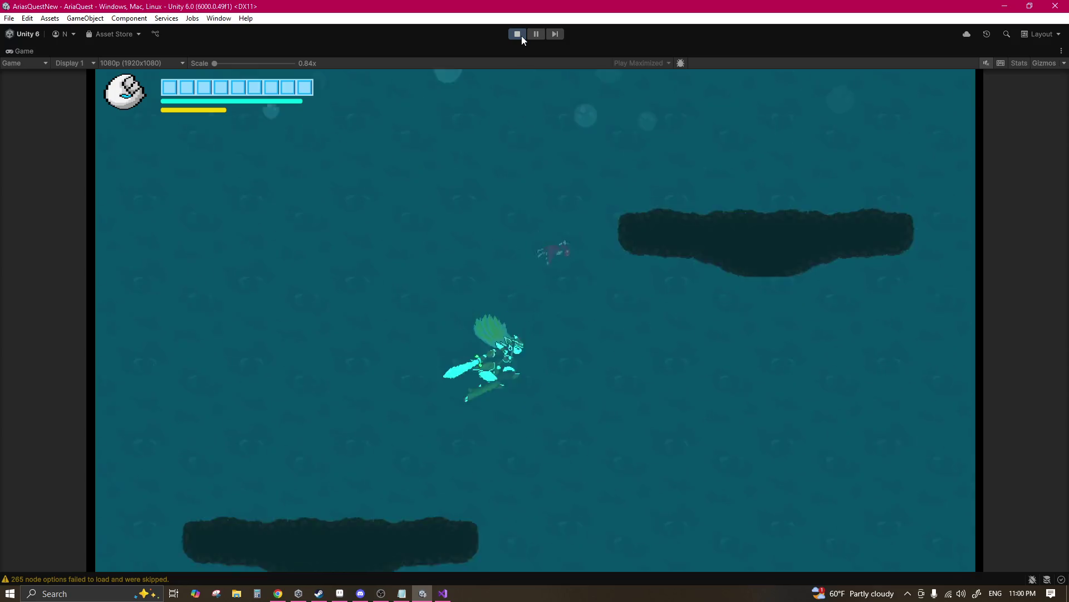
{"action": "key", "text": "Left"}
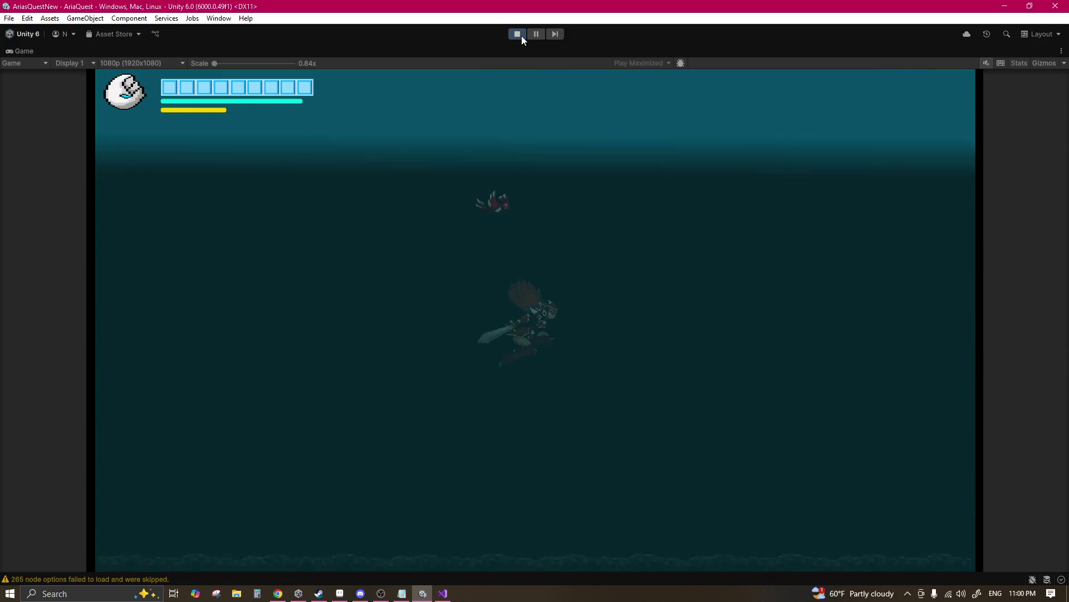
{"action": "key", "text": "Left"}
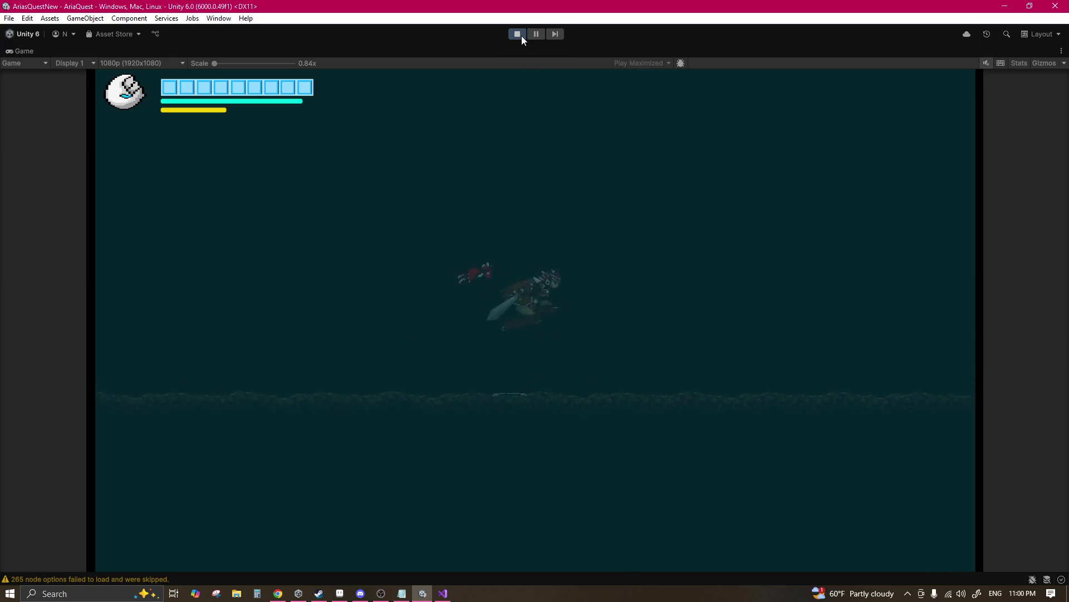
{"action": "key", "text": "Up"}
{"action": "key", "text": "Up"}
{"action": "key", "text": "Left"}
{"action": "key", "text": "Up"}
Step: Swim upward past the platforms, then head right across the room
{"action": "key", "text": "Left"}
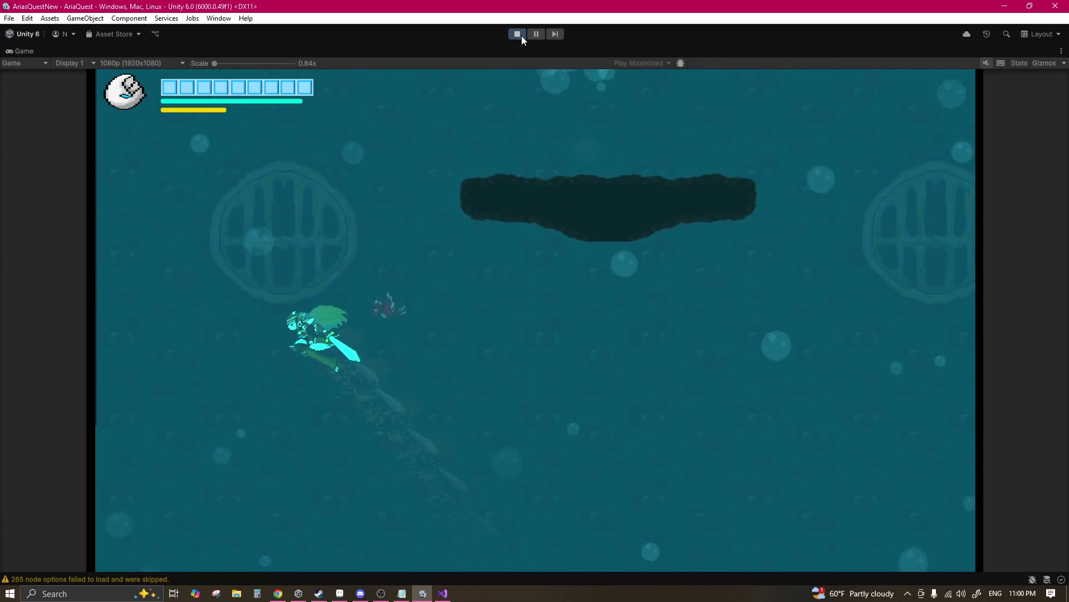
{"action": "key", "text": "Up"}
{"action": "key", "text": "Left"}
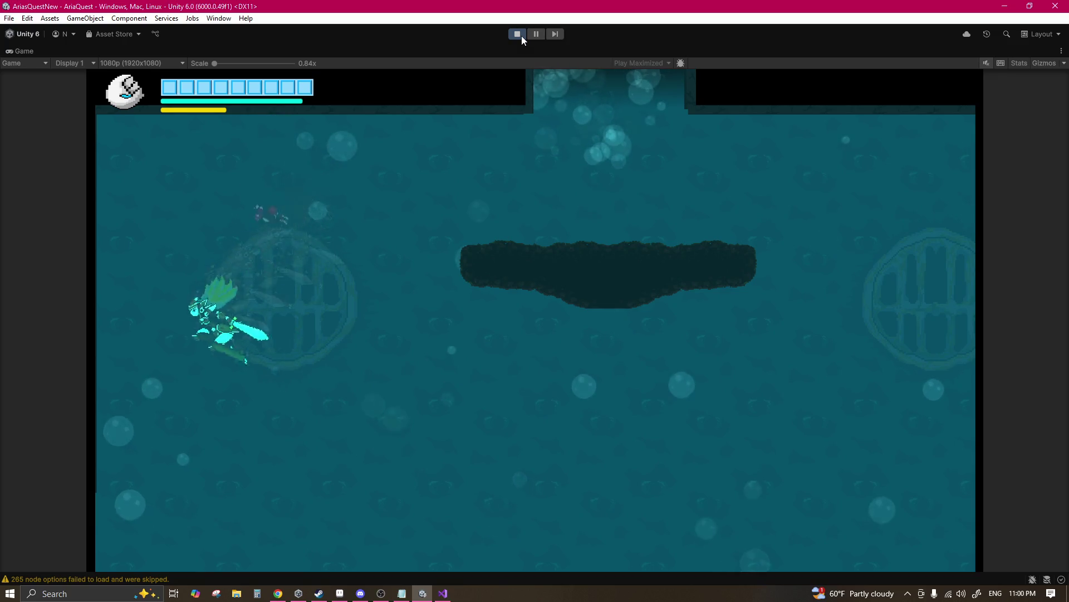
{"action": "key", "text": "Up"}
{"action": "key", "text": "Right"}
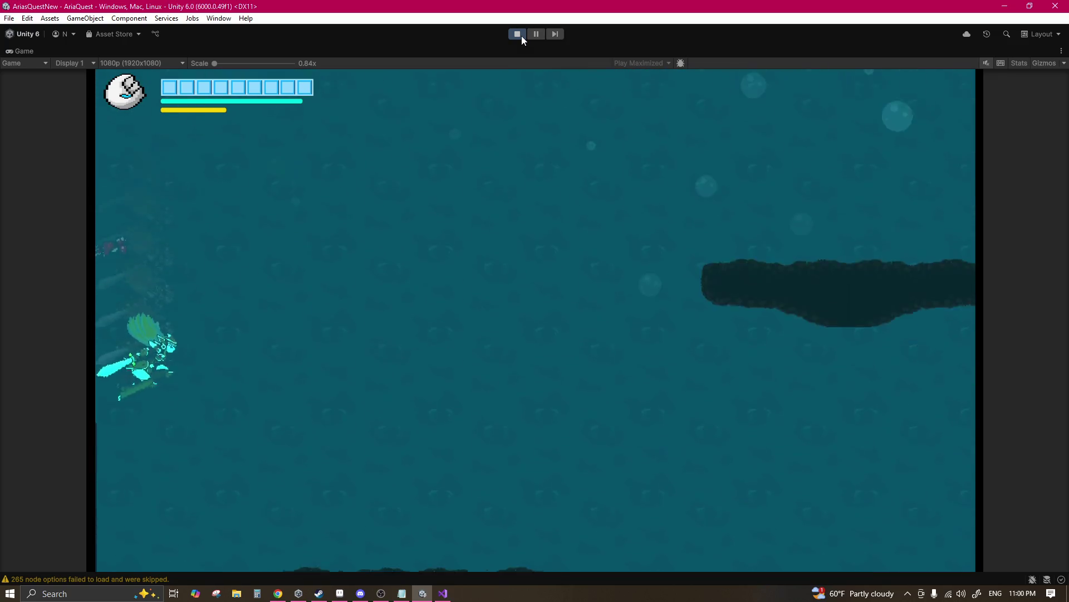
{"action": "key", "text": "Up"}
{"action": "key", "text": "Right"}
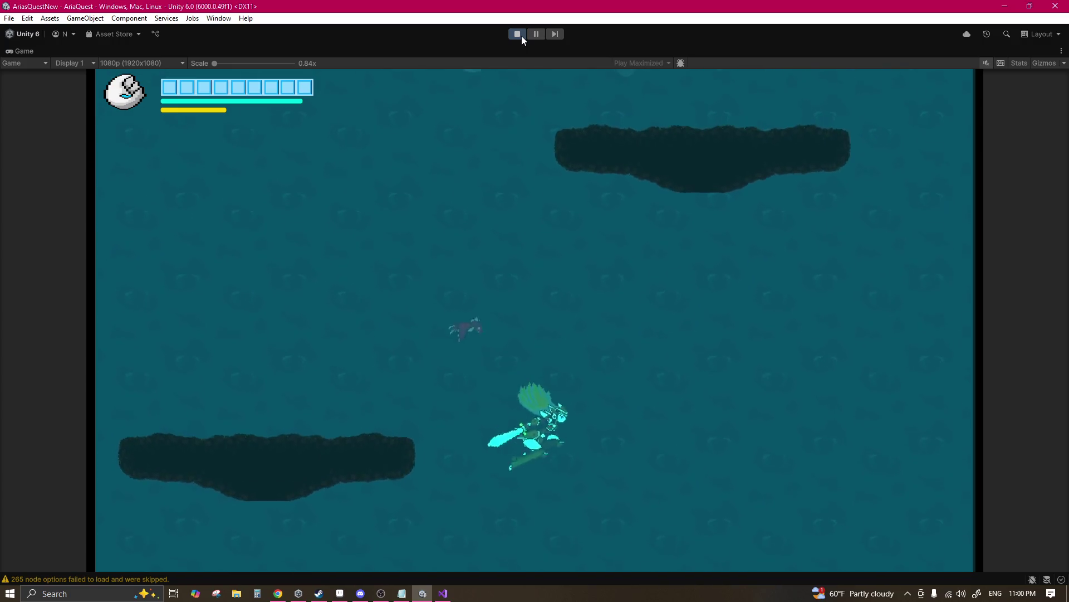
Step: Dive into the dark depths, rise again, and swim up-left onto the upper platform
{"action": "key", "text": "Down"}
{"action": "key", "text": "Right"}
{"action": "key", "text": "Up"}
{"action": "key", "text": "Down"}
{"action": "key", "text": "Up"}
{"action": "key", "text": "Right"}
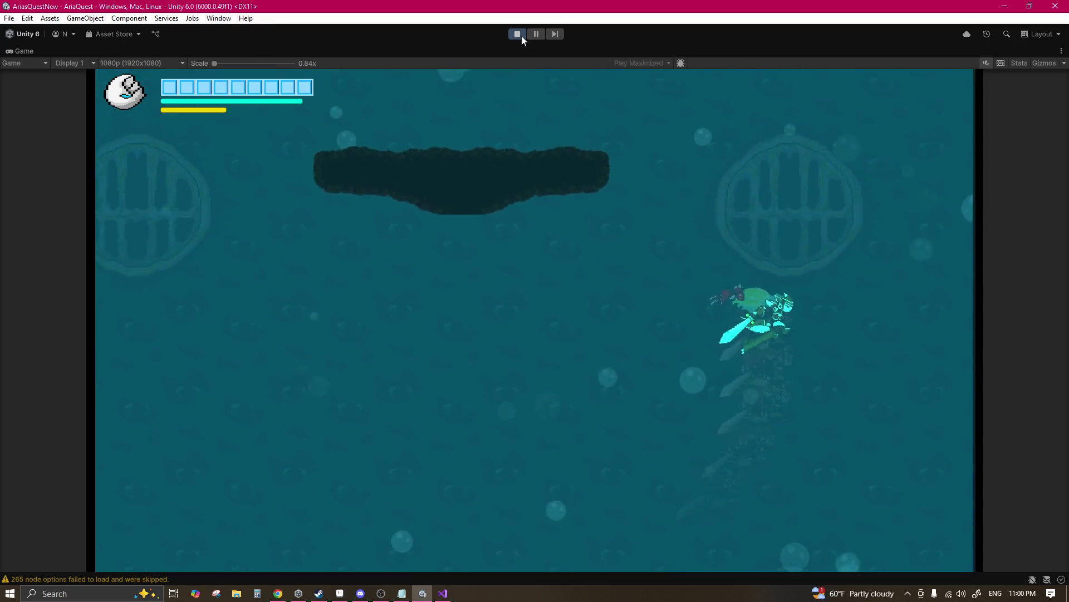
{"action": "key", "text": "Left"}
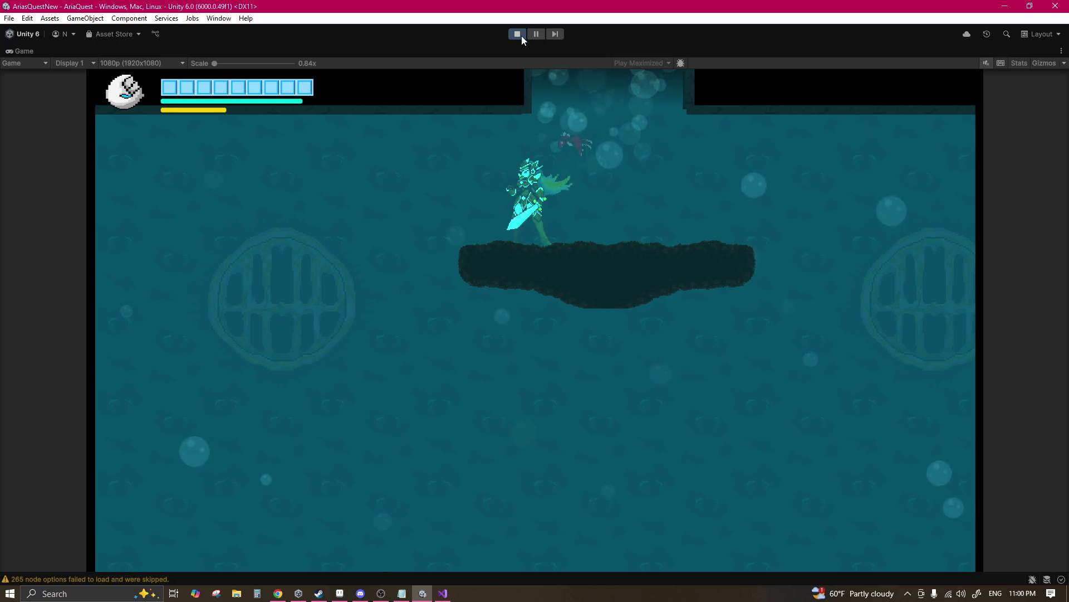
Step: Thrust the sword at the enemy fish, swim down to the depths, and return beside the platform
{"action": "key", "text": "x"}
{"action": "key", "text": "Left"}
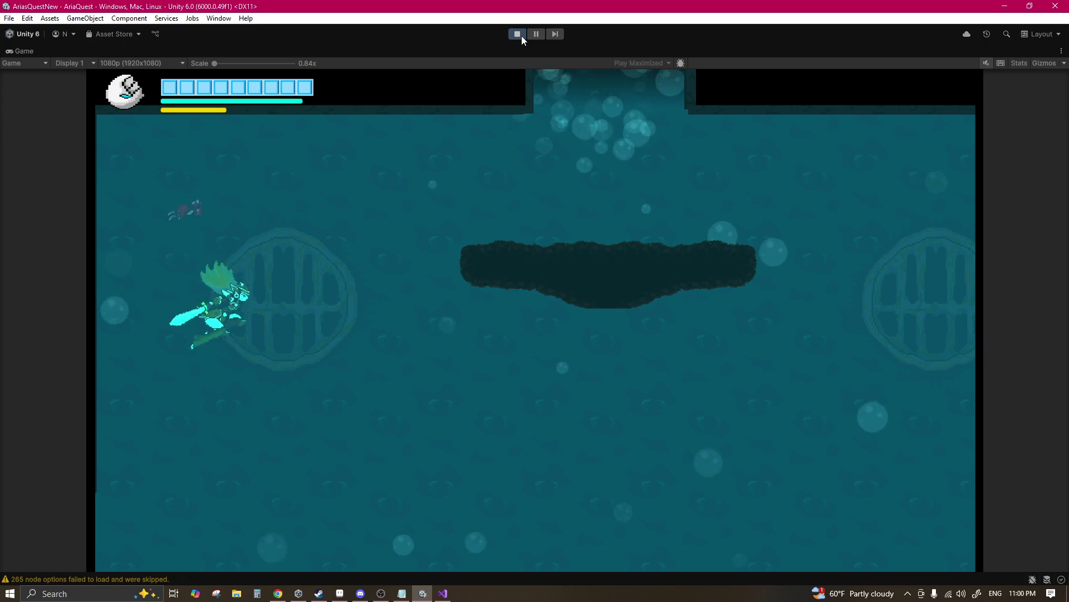
{"action": "key", "text": "Down"}
{"action": "key", "text": "Down"}
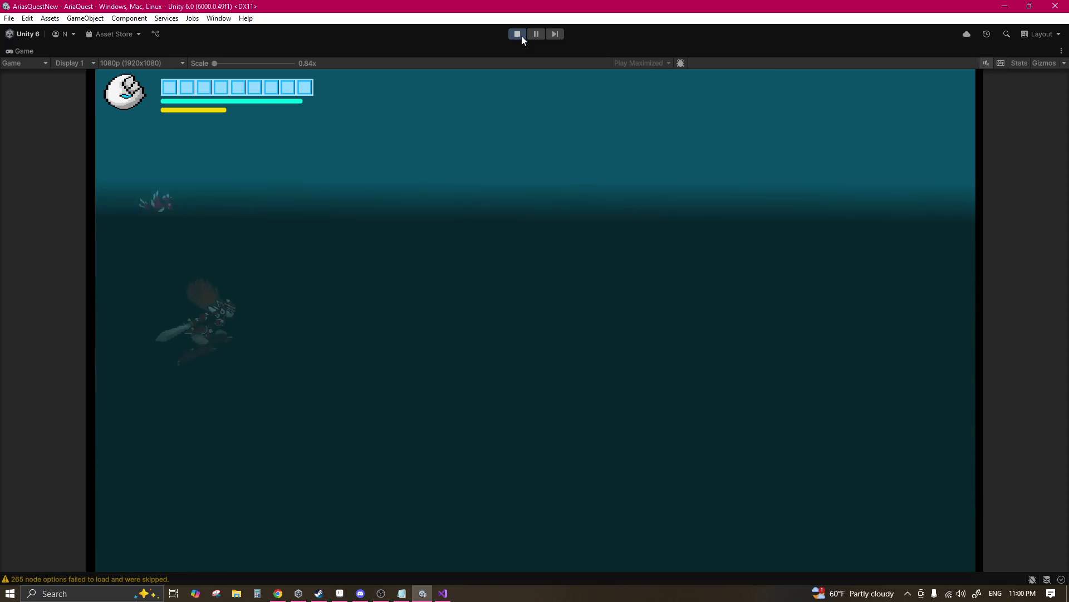
{"action": "key", "text": "Up"}
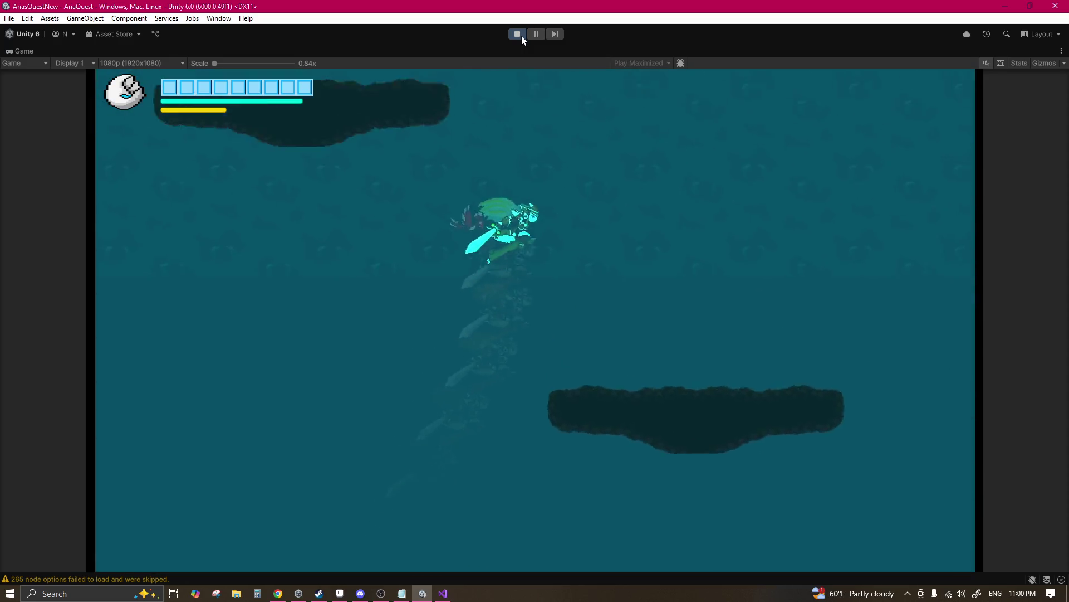
{"action": "key", "text": "Down"}
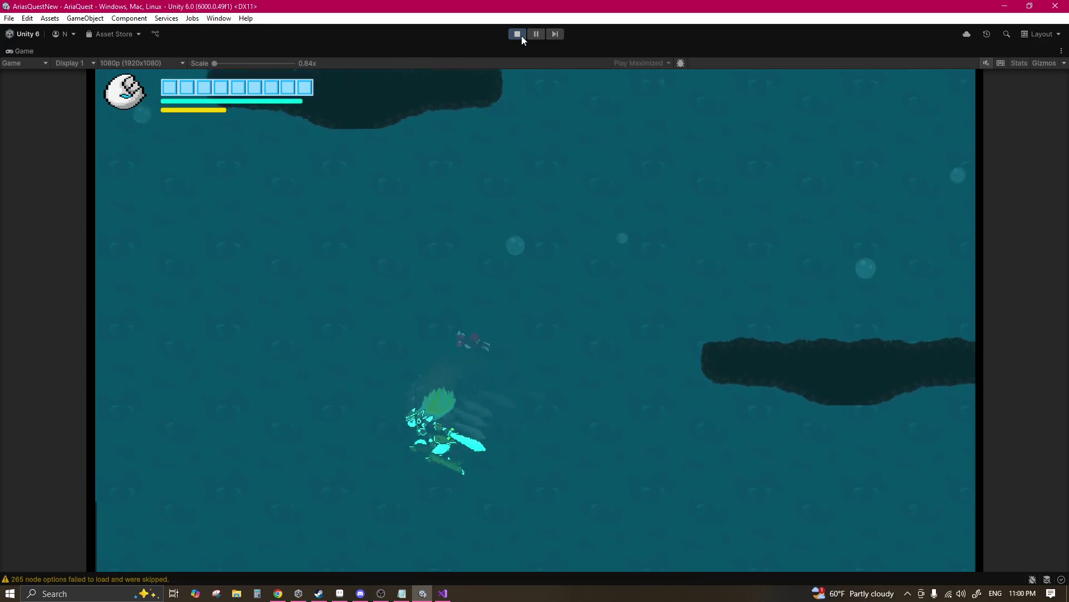
{"action": "key", "text": "Up"}
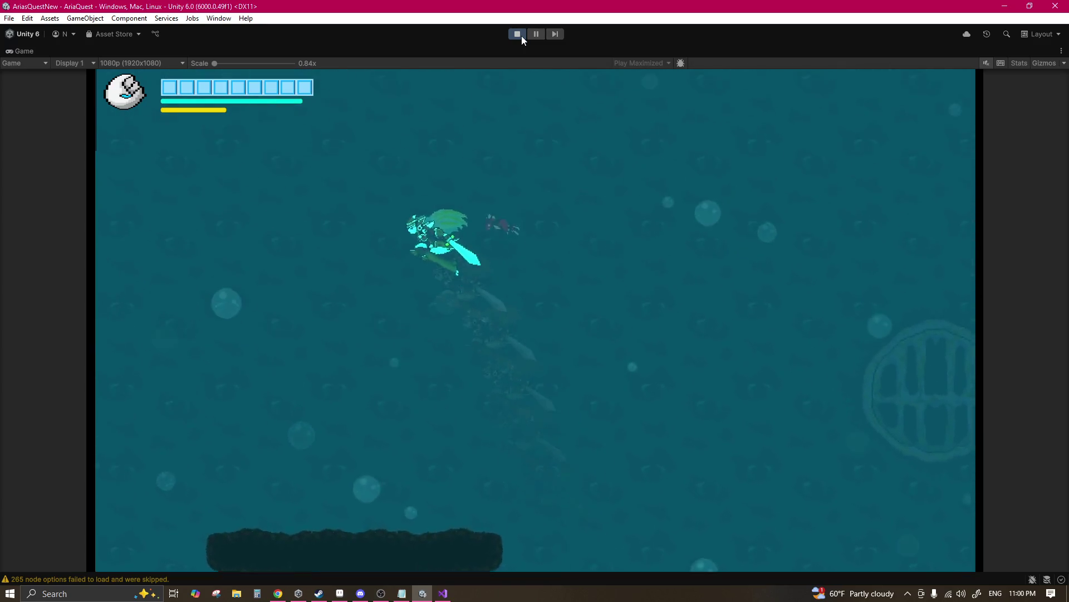
{"action": "key", "text": "Down"}
{"action": "key", "text": "Up"}
Step: Bob repeatedly up and down beside the platform, then land on it moving right
{"action": "key", "text": "Left"}
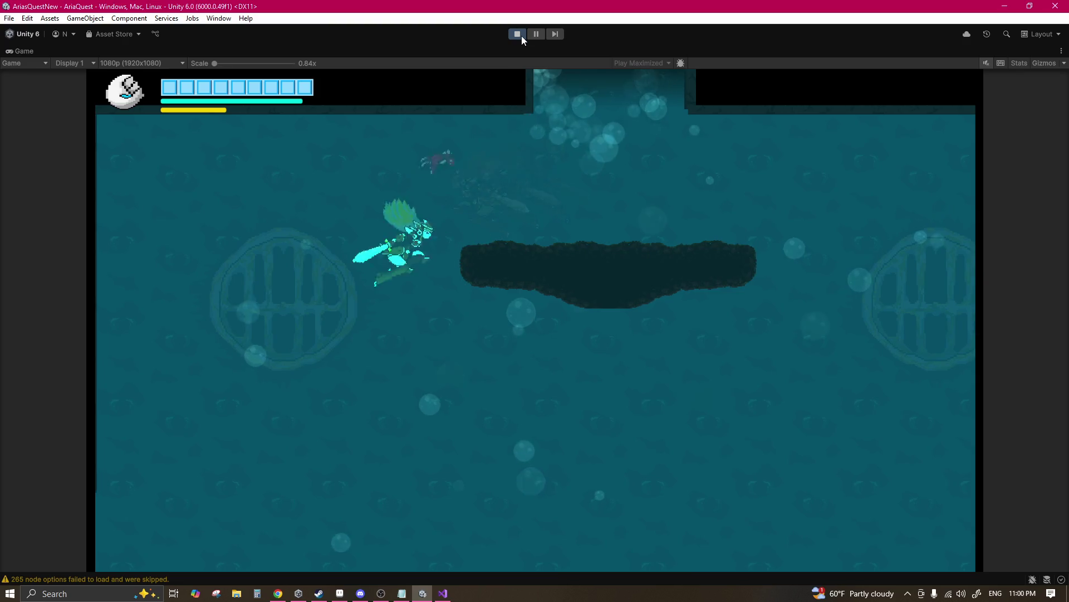
{"action": "key", "text": "Down"}
{"action": "key", "text": "Up"}
{"action": "key", "text": "Right"}
{"action": "key", "text": "Down"}
{"action": "key", "text": "Up"}
{"action": "key", "text": "Left"}
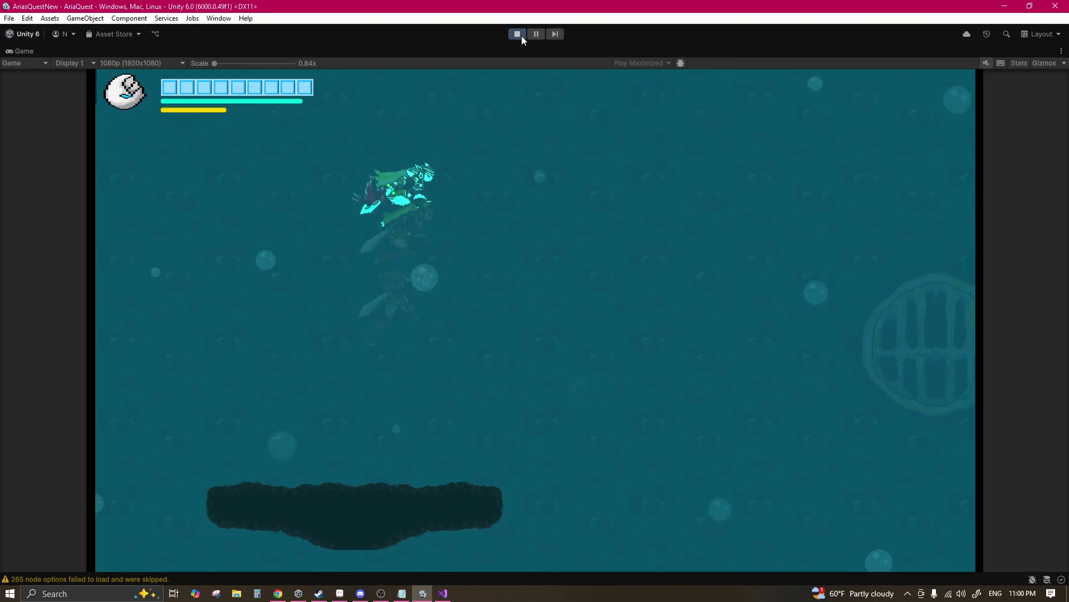
{"action": "key", "text": "Down"}
{"action": "key", "text": "Up"}
{"action": "key", "text": "Right"}
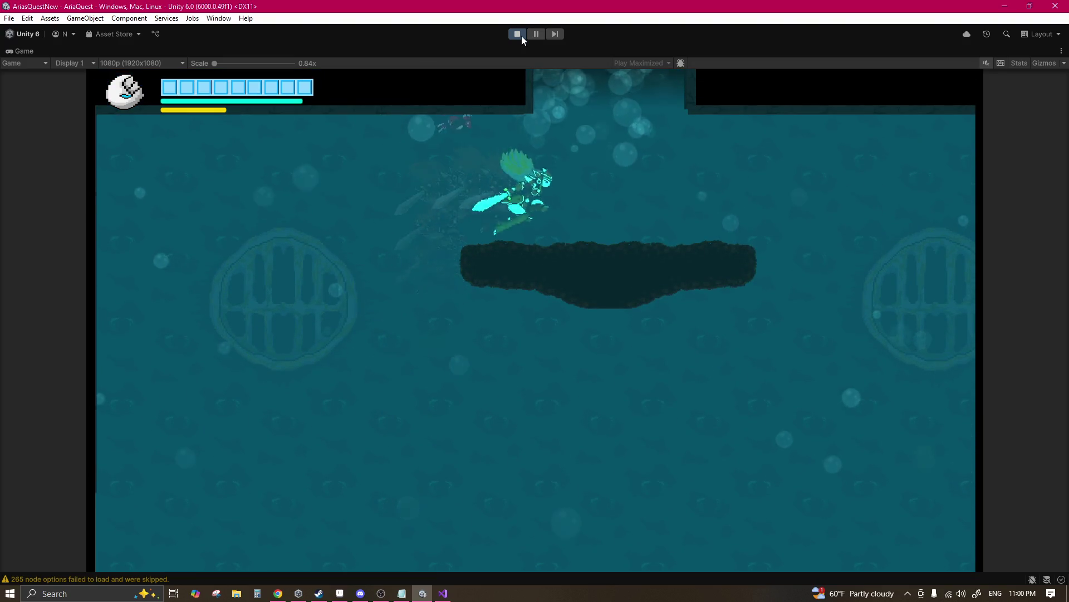
{"action": "key", "text": "Right"}
Step: Slash the sword, trigger the bubble shield with X, and steer it up-right then down-left
{"action": "key", "text": "x"}
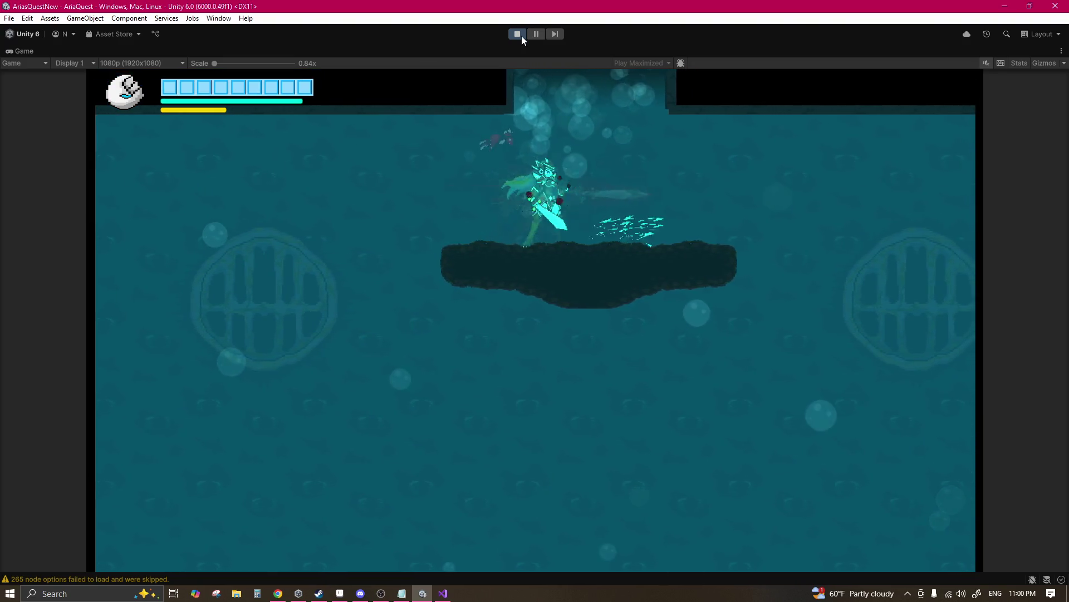
{"action": "key", "text": "x"}
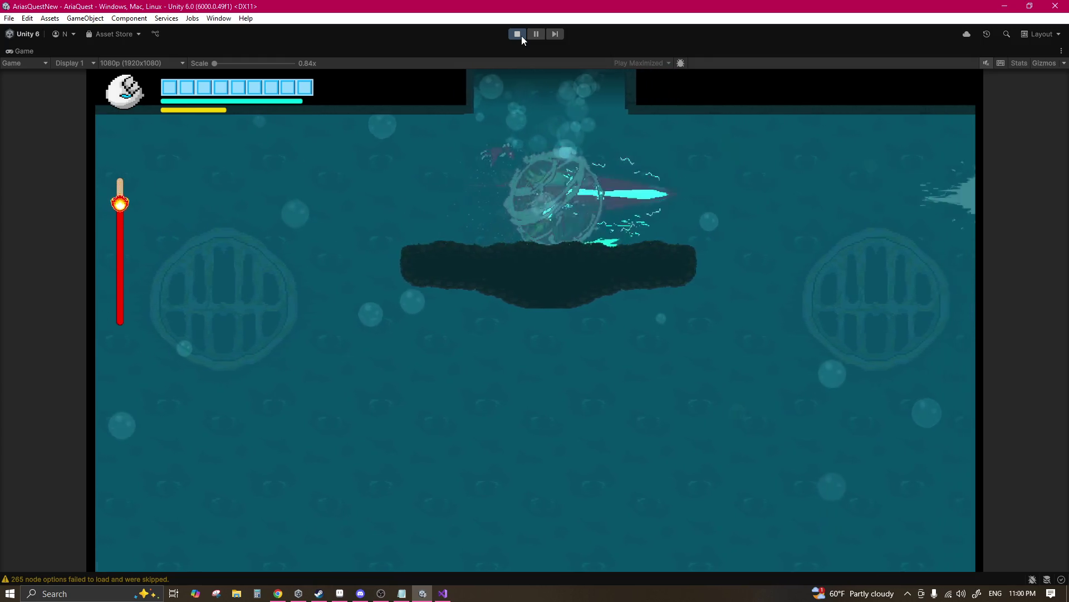
{"action": "key", "text": "Right"}
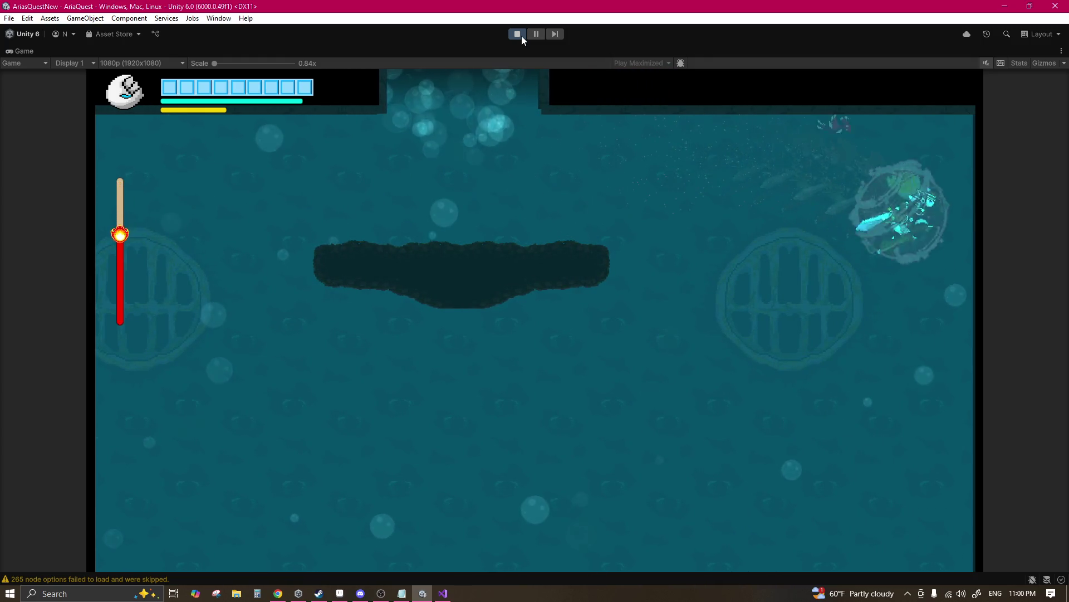
{"action": "key", "text": "Left"}
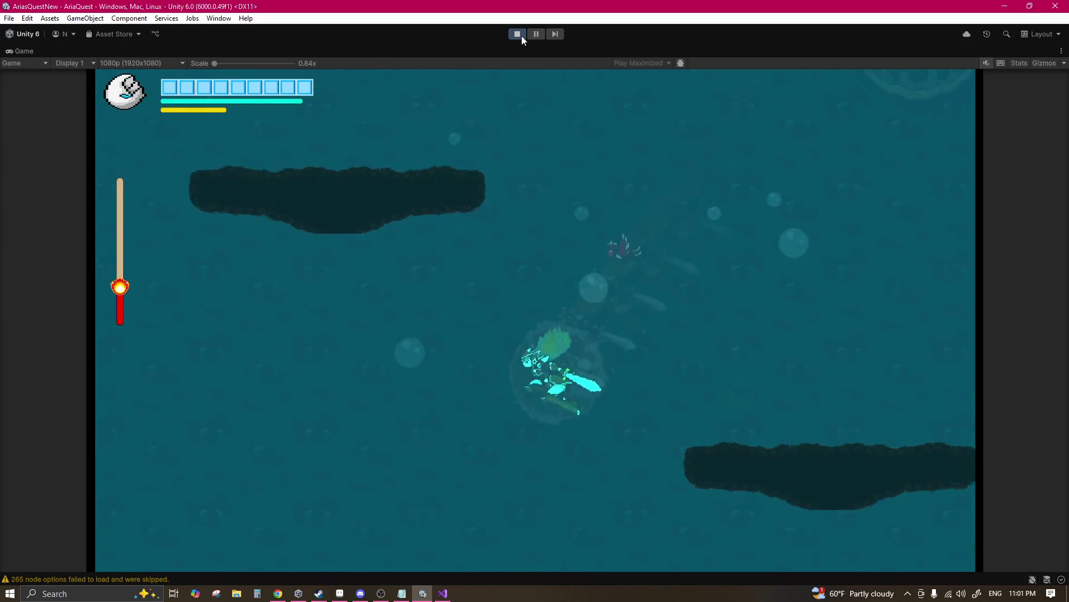
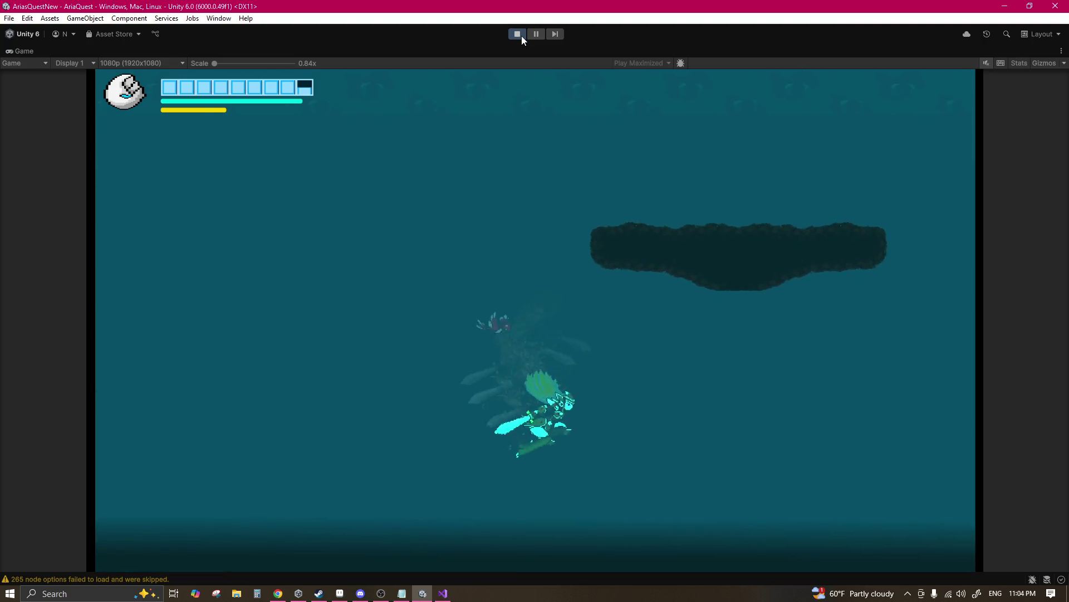
Step: Swim the character down the shaft, up through the bubbles onto the central platform, then stop playtesting
{"action": "key", "text": "s"}
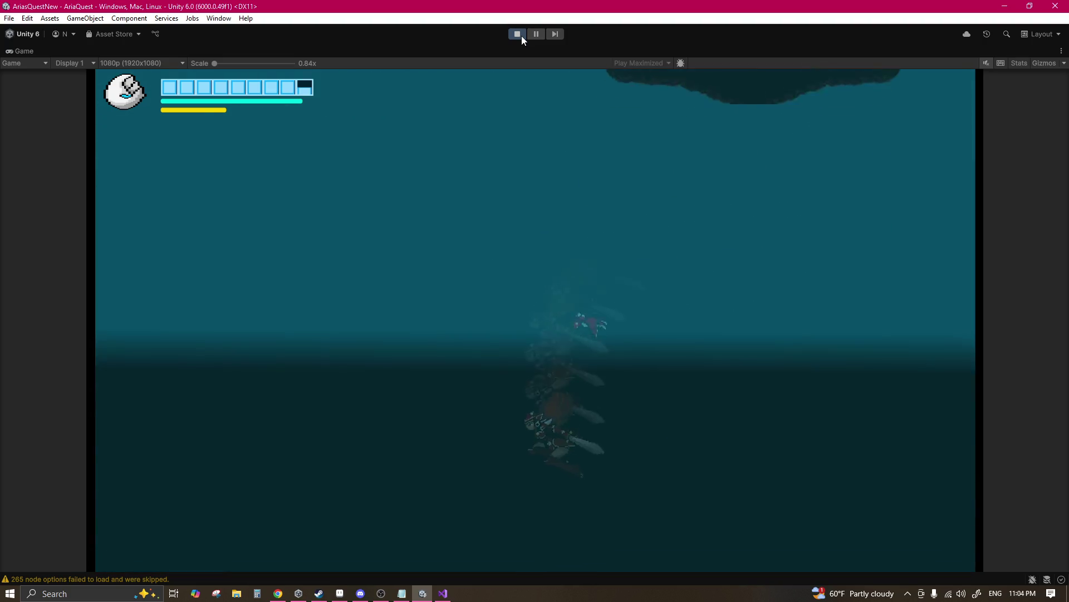
{"action": "key", "text": "w"}
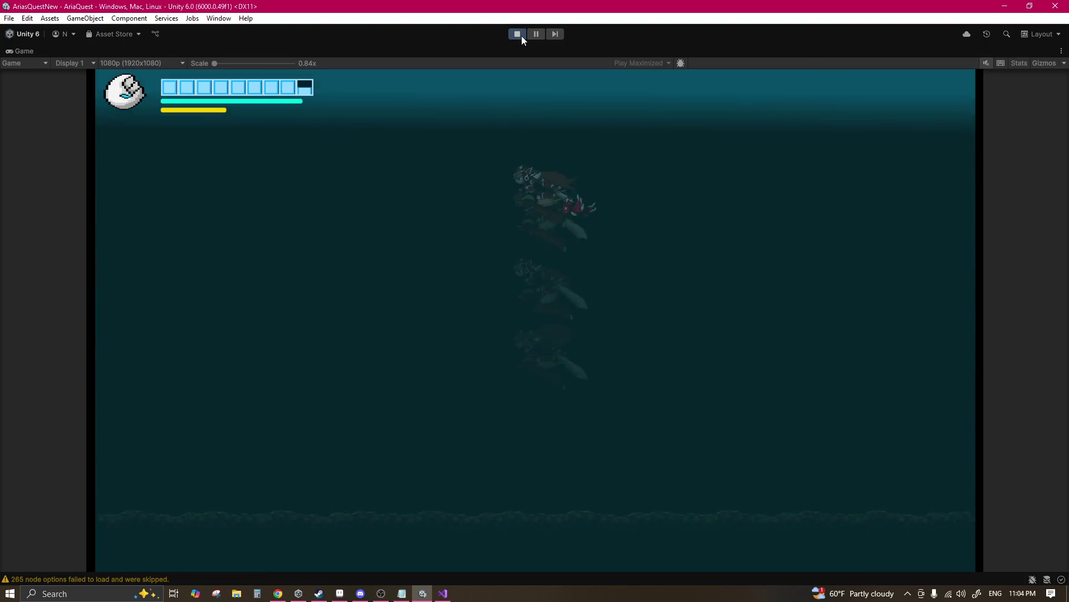
{"action": "key", "text": "d"}
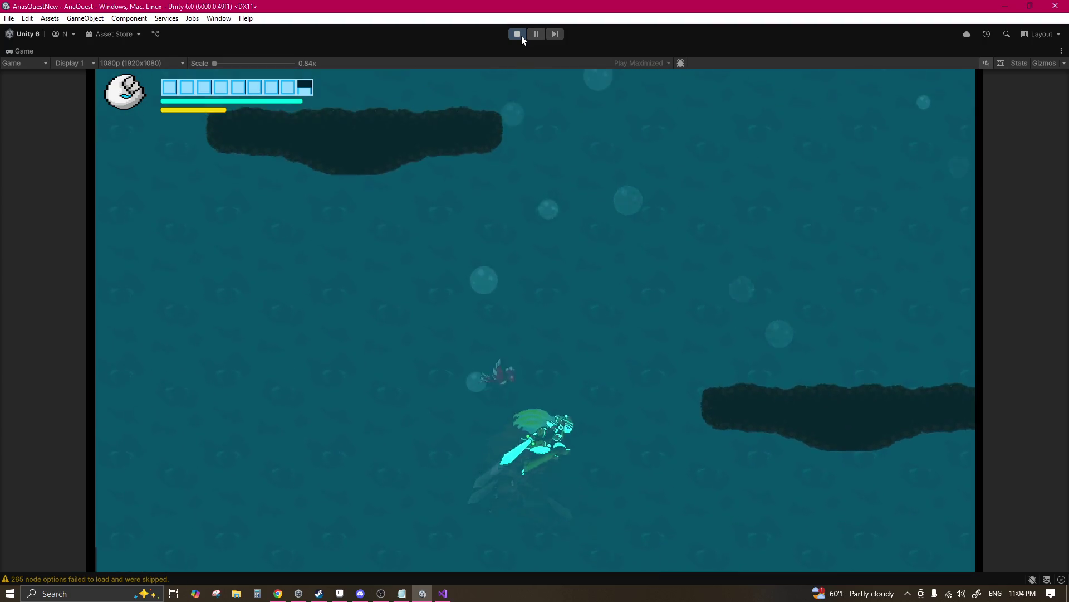
{"action": "key", "text": "w"}
{"action": "key", "text": "d"}
{"action": "key", "text": "a"}
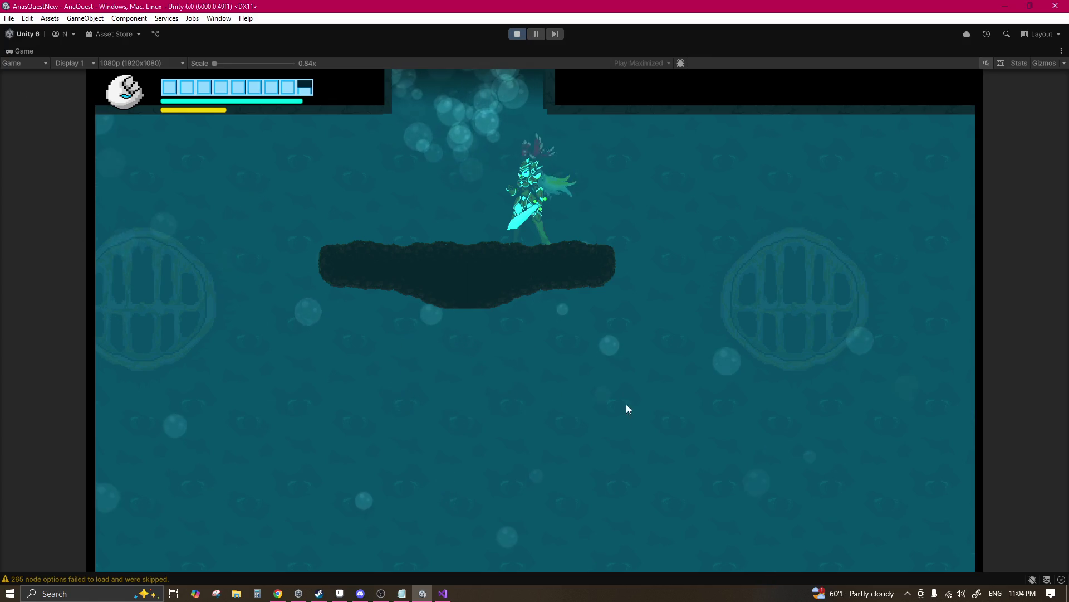
{"action": "left_click", "coordinate": [521, 32]}
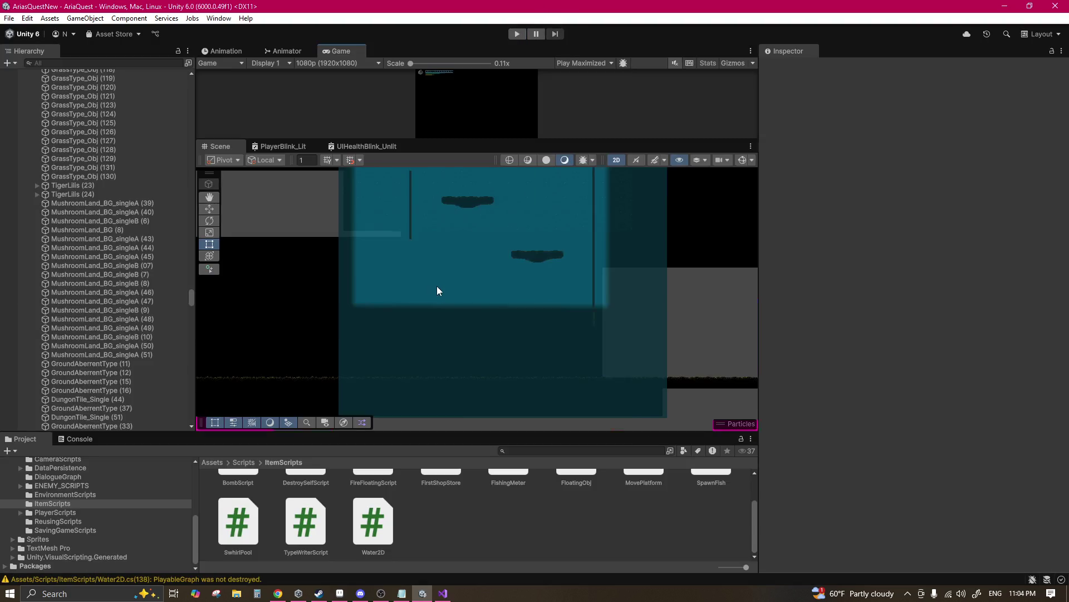
Step: Delete the first pink placeholder blocks, including Rocks (59), the long pink bar and the large block
{"action": "scroll", "coordinate": [474, 290], "scroll_direction": "up", "scroll_amount": 2}
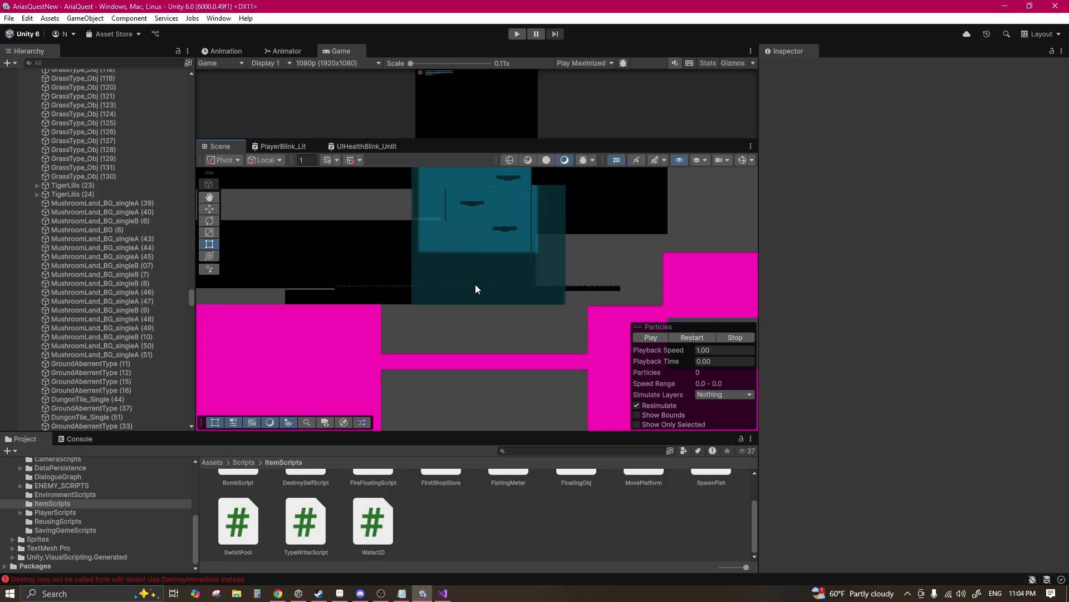
{"action": "left_click", "coordinate": [474, 292]}
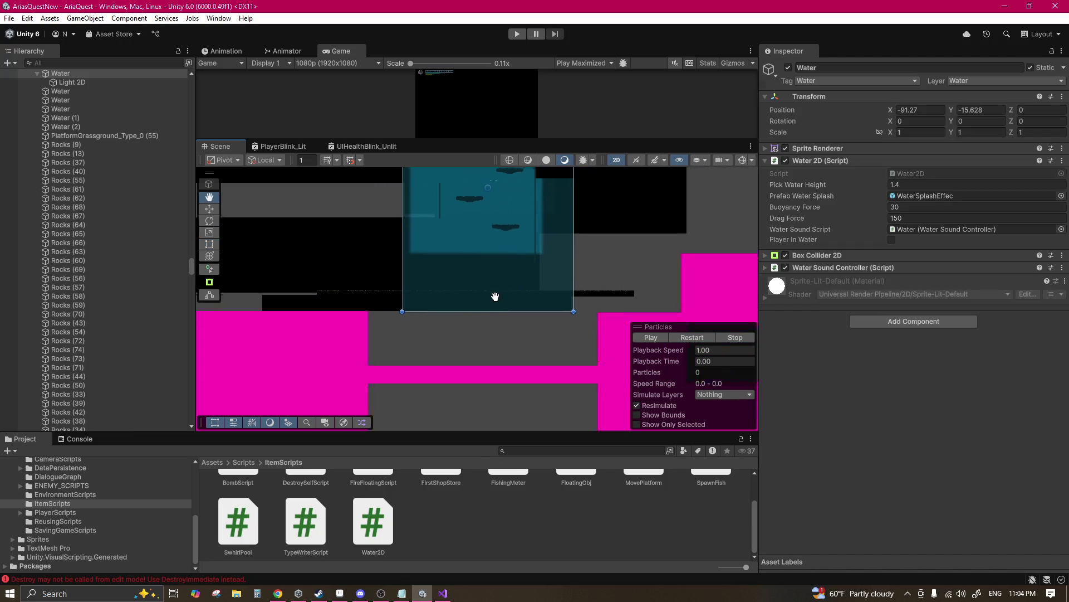
{"action": "left_click", "coordinate": [647, 280]}
{"action": "scroll", "coordinate": [574, 299], "scroll_direction": "down", "scroll_amount": 3}
{"action": "left_click", "coordinate": [530, 336]}
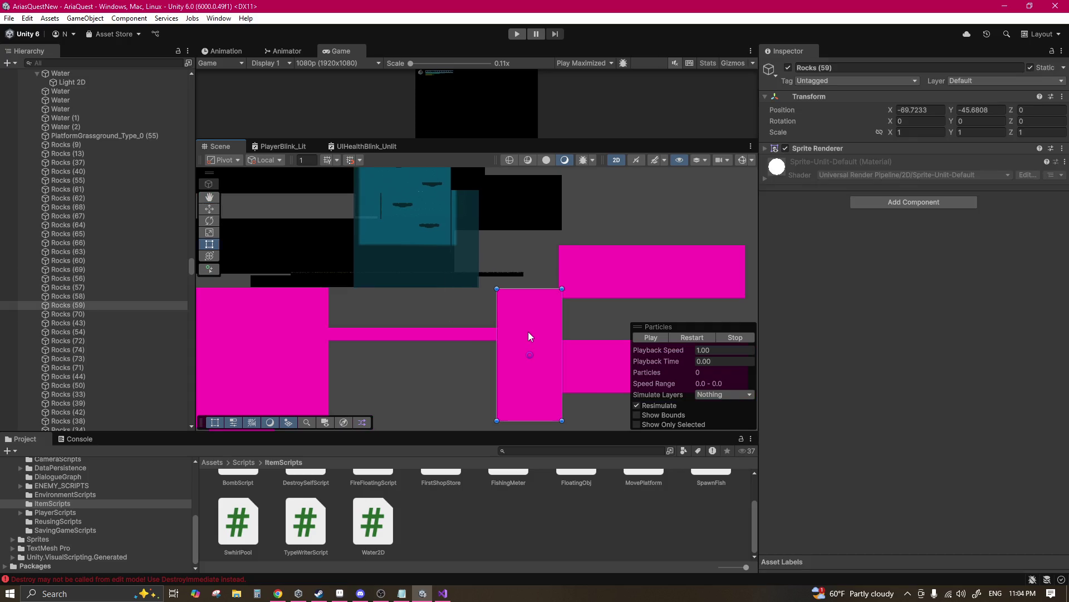
{"action": "key", "text": "Delete"}
{"action": "left_click", "coordinate": [598, 289]}
{"action": "key", "text": "Delete"}
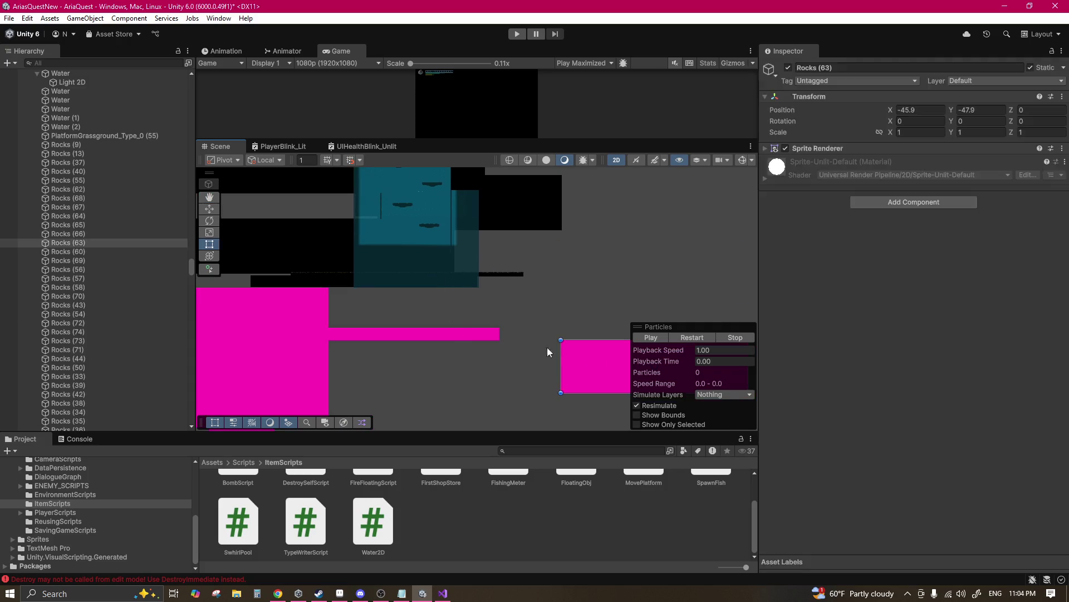
{"action": "left_click", "coordinate": [564, 349]}
{"action": "key", "text": "Delete"}
{"action": "left_click", "coordinate": [460, 330]}
{"action": "key", "text": "Delete"}
{"action": "left_click", "coordinate": [267, 334]}
{"action": "key", "text": "Delete"}
Step: Delete the remaining pink rocks: a leftover block plus Rocks (67), (65), (66), (68) and (64)
{"action": "scroll", "coordinate": [378, 323], "scroll_direction": "down", "scroll_amount": 2}
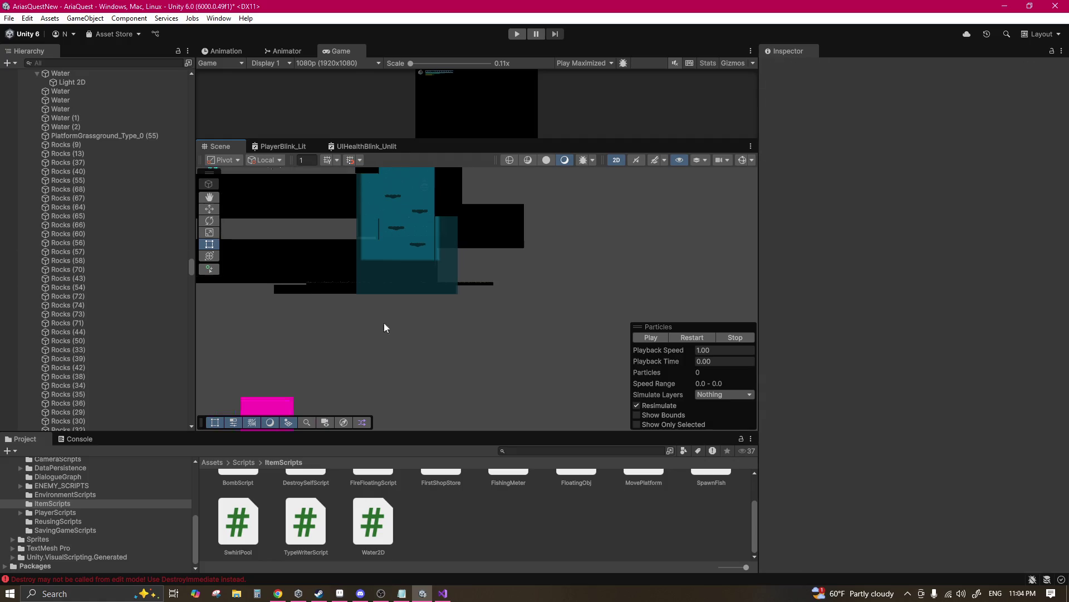
{"action": "left_click_drag", "start_coordinate": [402, 311], "coordinate": [485, 223]}
{"action": "key", "text": "t"}
{"action": "left_click", "coordinate": [362, 342]}
{"action": "key", "text": "Delete"}
{"action": "scroll", "coordinate": [375, 332], "scroll_direction": "up", "scroll_amount": 3}
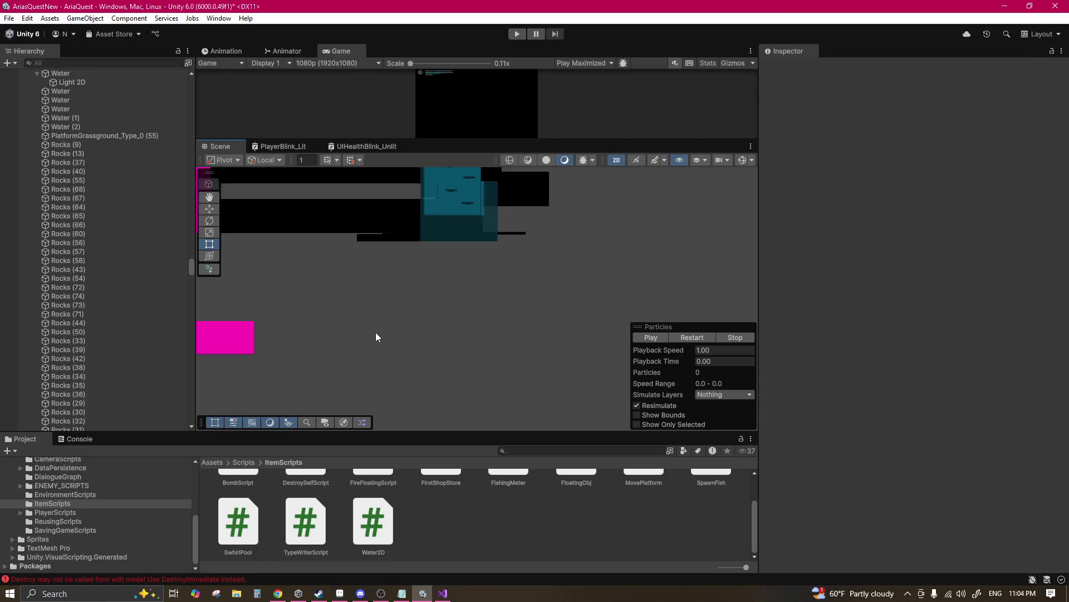
{"action": "left_click", "coordinate": [339, 288]}
{"action": "key", "text": "Delete"}
{"action": "left_click", "coordinate": [296, 306]}
{"action": "key", "text": "Delete"}
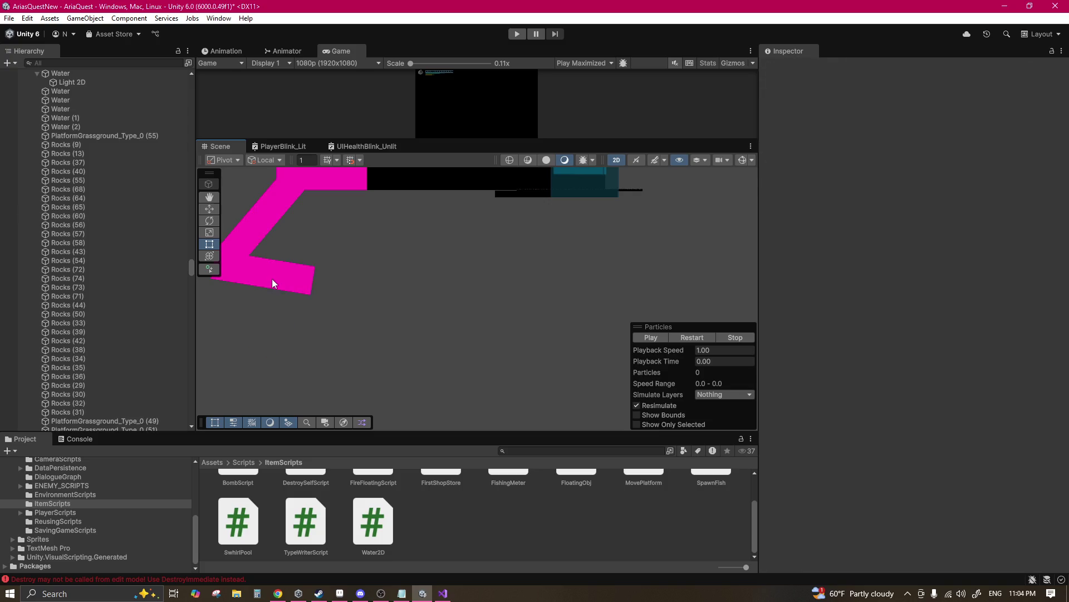
{"action": "left_click", "coordinate": [273, 282]}
{"action": "key", "text": "Delete"}
{"action": "left_click", "coordinate": [255, 237]}
{"action": "key", "text": "Delete"}
{"action": "left_click", "coordinate": [346, 215]}
{"action": "scroll", "coordinate": [390, 256], "scroll_direction": "down", "scroll_amount": 2}
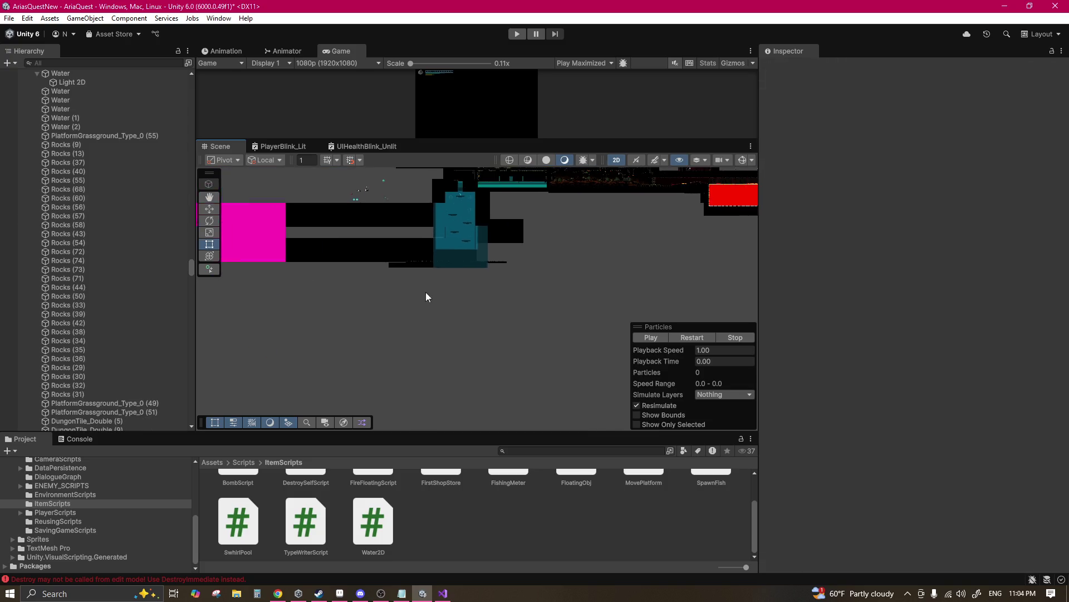
{"action": "key", "text": "Delete"}
Step: Resize the thin rock floor Rocks (74), widening its right side and pulling its left edge inward
{"action": "scroll", "coordinate": [456, 255], "scroll_direction": "up", "scroll_amount": 2}
{"action": "scroll", "coordinate": [455, 255], "scroll_direction": "up", "scroll_amount": 3}
{"action": "scroll", "coordinate": [547, 345], "scroll_direction": "up", "scroll_amount": 2}
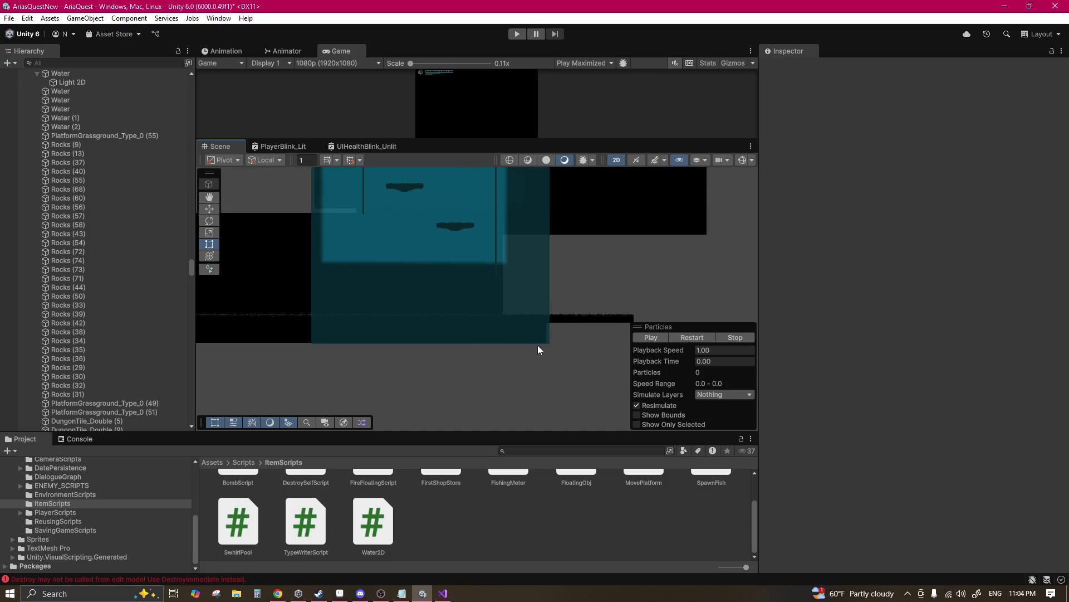
{"action": "left_click", "coordinate": [412, 341]}
{"action": "left_click", "coordinate": [423, 339]}
{"action": "left_click_drag", "start_coordinate": [545, 335], "coordinate": [632, 333]}
{"action": "left_click", "coordinate": [469, 344]}
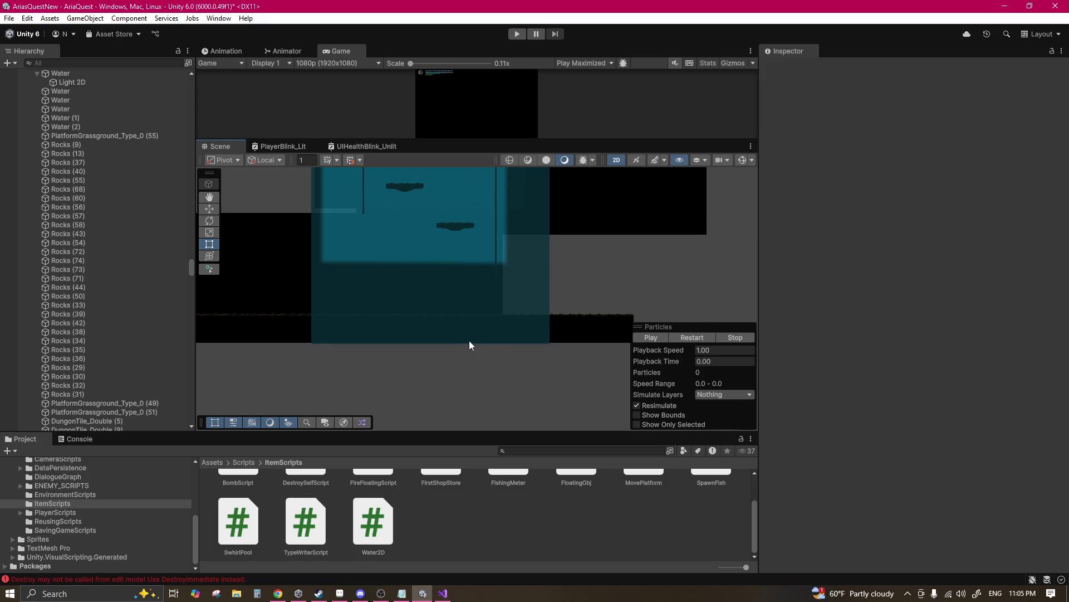
{"action": "scroll", "coordinate": [469, 345], "scroll_direction": "left", "scroll_amount": 3}
{"action": "scroll", "coordinate": [490, 332], "scroll_direction": "down", "scroll_amount": 1}
{"action": "left_click", "coordinate": [264, 342]}
{"action": "left_click_drag", "start_coordinate": [236, 333], "coordinate": [304, 335]}
{"action": "scroll", "coordinate": [329, 320], "scroll_direction": "up", "scroll_amount": 3}
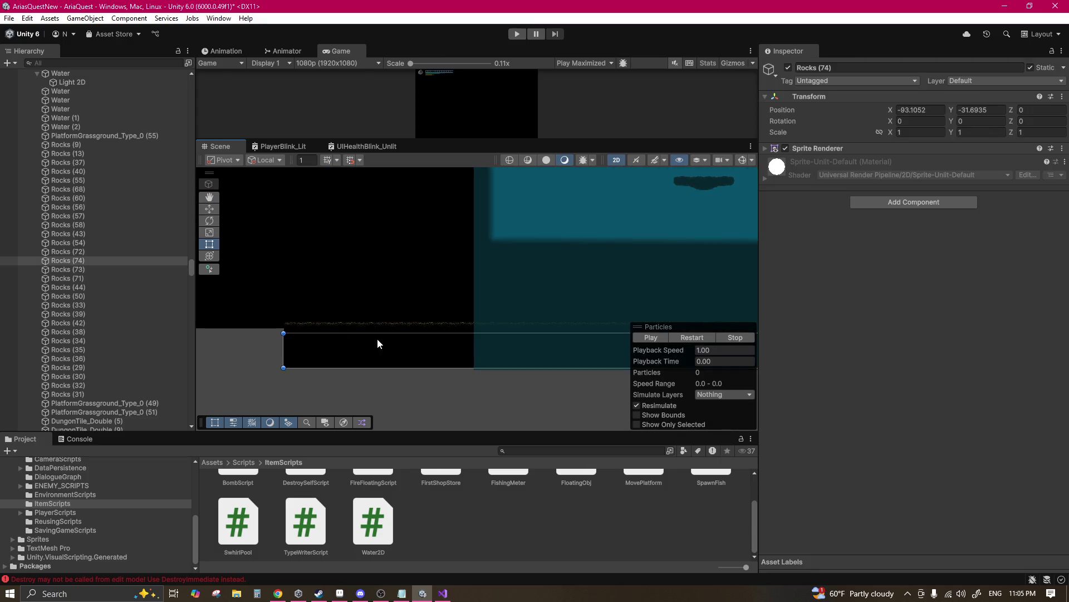
{"action": "left_click", "coordinate": [384, 325], "text": "shift"}
{"action": "scroll", "coordinate": [464, 346], "scroll_direction": "down", "scroll_amount": 3}
Step: Move the two selected floor pieces down to the bottom of the deepened shaft
{"action": "key", "text": "w"}
{"action": "key", "text": "f"}
{"action": "left_click_drag", "start_coordinate": [464, 244], "coordinate": [469, 356]}
{"action": "key", "text": "f"}
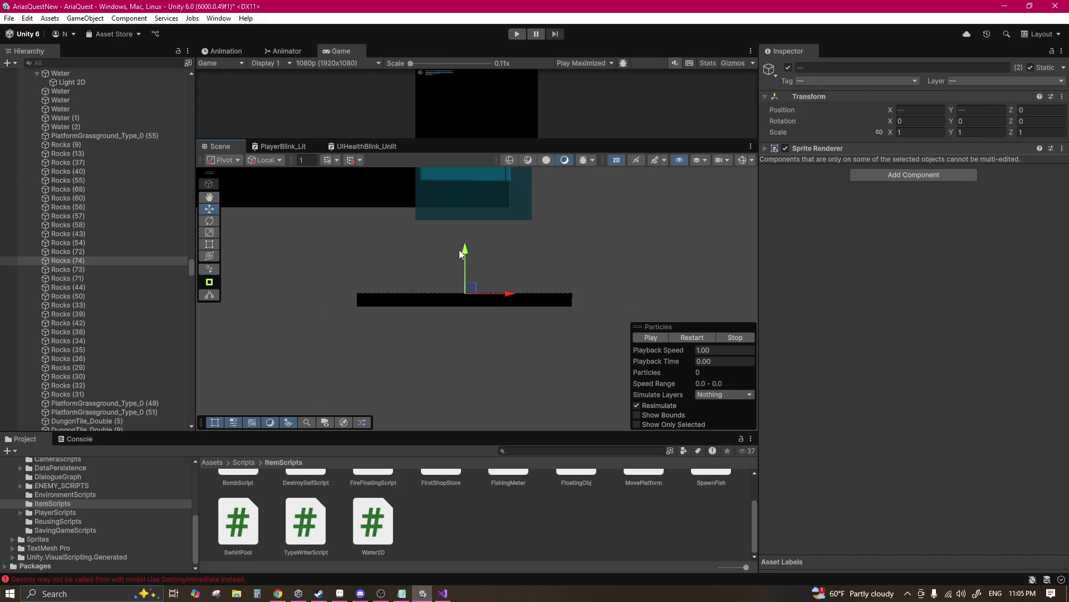
{"action": "left_click_drag", "start_coordinate": [465, 254], "coordinate": [466, 343]}
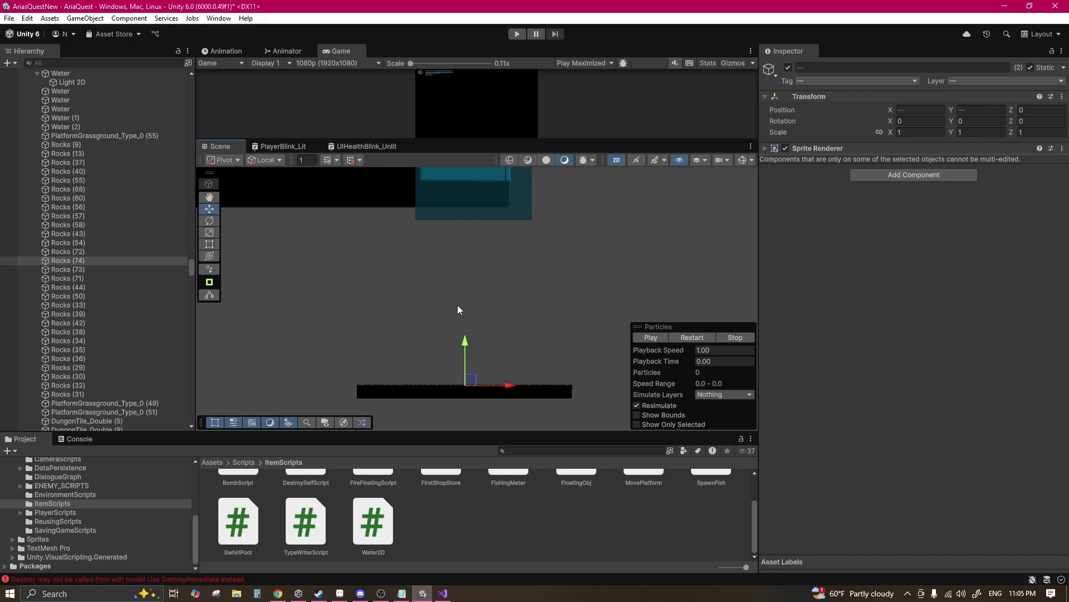
{"action": "scroll", "coordinate": [460, 266], "scroll_direction": "up", "scroll_amount": 3}
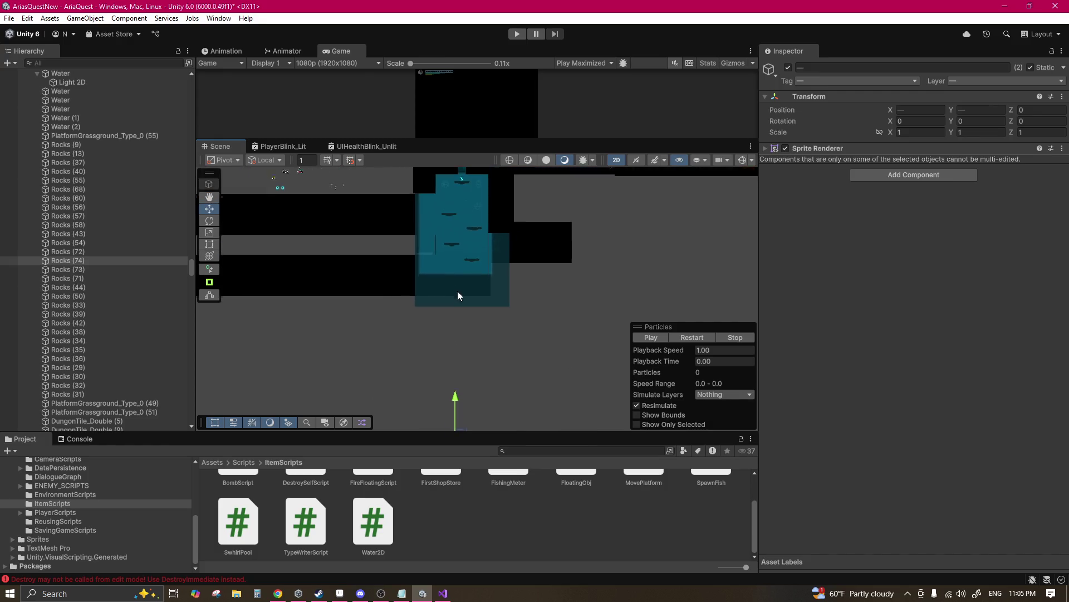
{"action": "left_click_drag", "start_coordinate": [456, 342], "coordinate": [457, 368]}
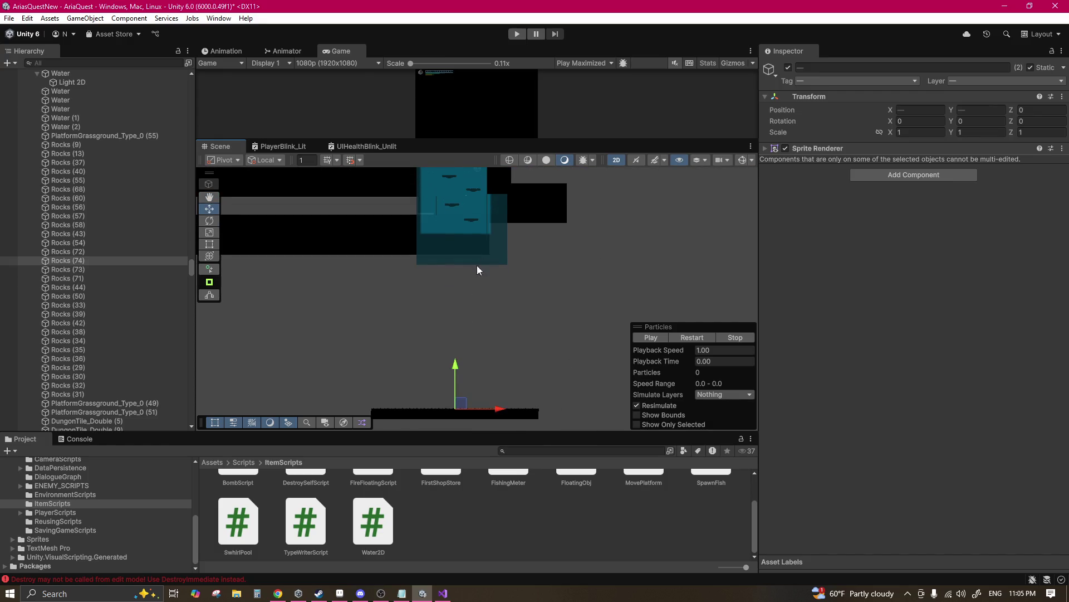
{"action": "scroll", "coordinate": [477, 259], "scroll_direction": "up", "scroll_amount": 2}
Step: Stretch the Water area's bottom edge down to the lowered floor, leaving it at Y -35.303
{"action": "left_click", "coordinate": [463, 273]}
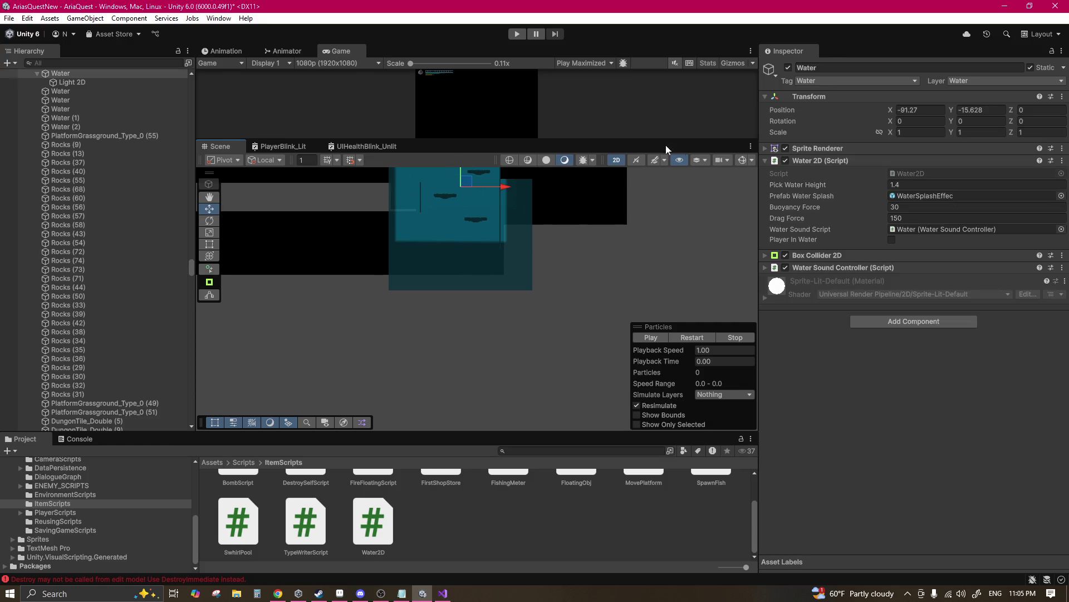
{"action": "left_click", "coordinate": [210, 244]}
{"action": "left_click_drag", "start_coordinate": [413, 246], "coordinate": [505, 239]}
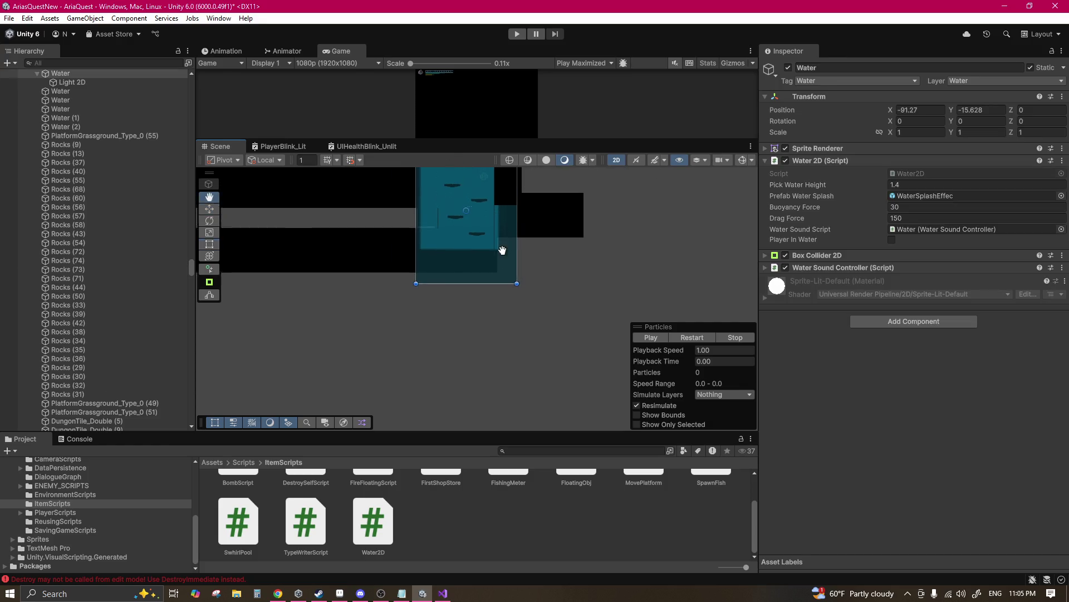
{"action": "scroll", "coordinate": [504, 239], "scroll_direction": "down", "scroll_amount": 2}
{"action": "mouse_move", "coordinate": [466, 301]}
{"action": "left_mouse_down"}
{"action": "mouse_move", "coordinate": [609, 329]}
{"action": "mouse_move", "coordinate": [472, 307]}
{"action": "left_mouse_up"}
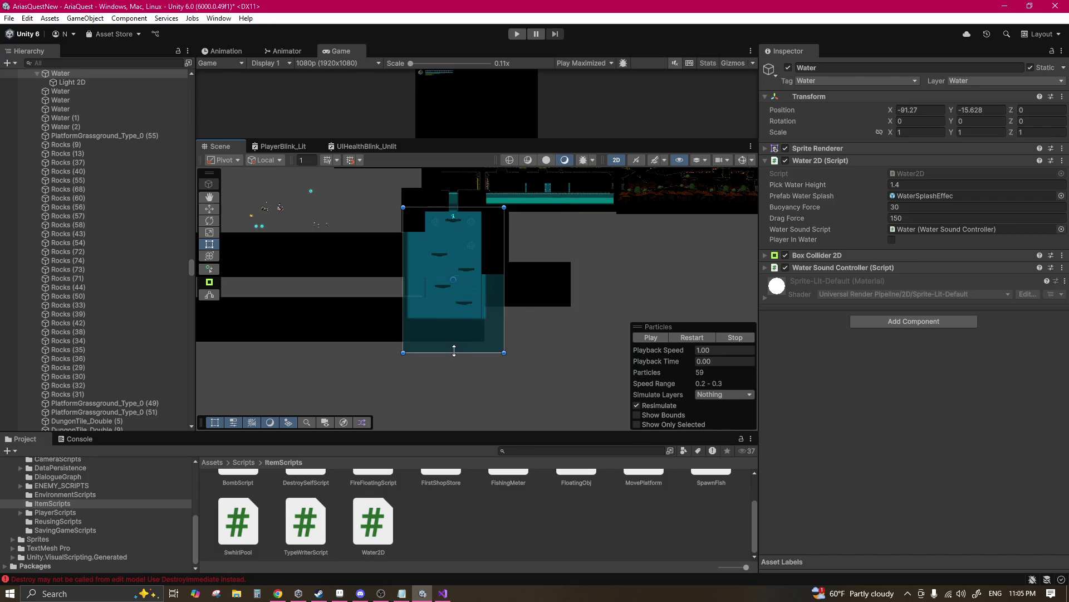
{"action": "left_click_drag", "start_coordinate": [454, 350], "coordinate": [454, 408]}
{"action": "left_click_drag", "start_coordinate": [482, 298], "coordinate": [486, 415]}
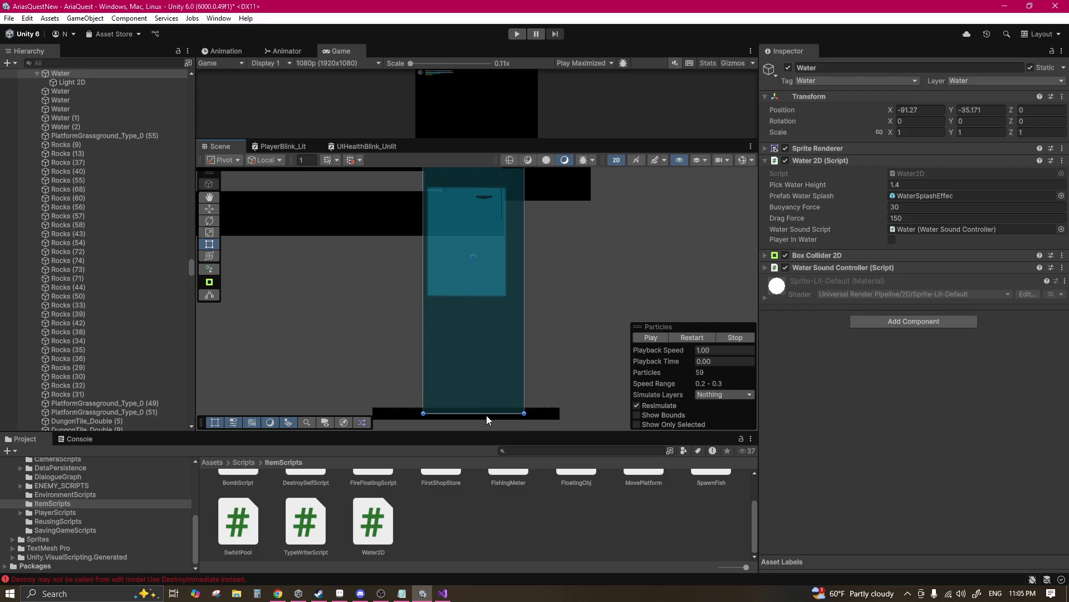
{"action": "scroll", "coordinate": [486, 279], "scroll_direction": "up", "scroll_amount": 5}
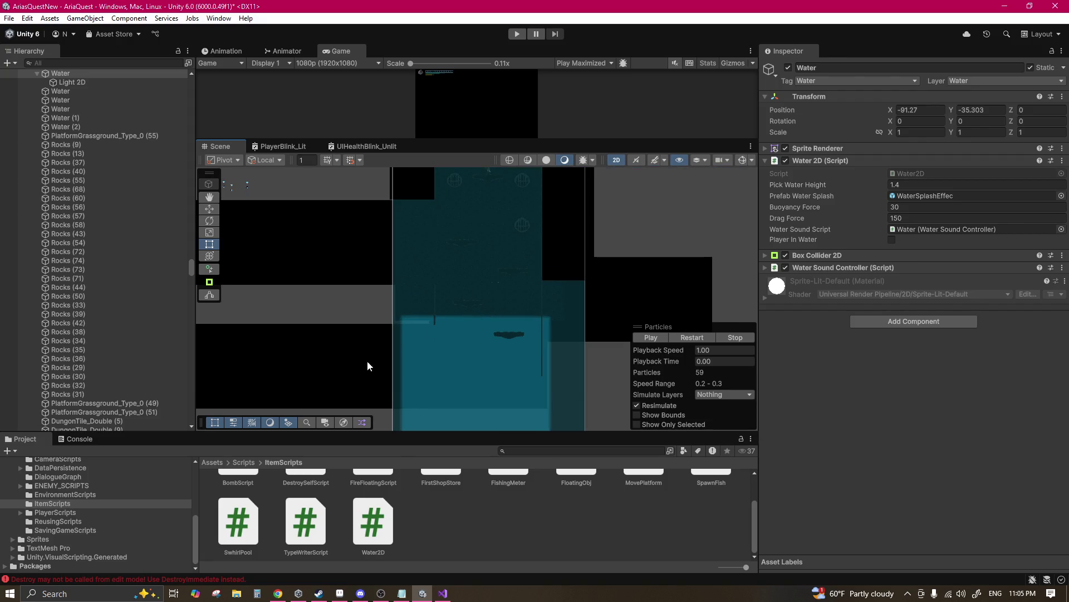
{"action": "left_click", "coordinate": [69, 83]}
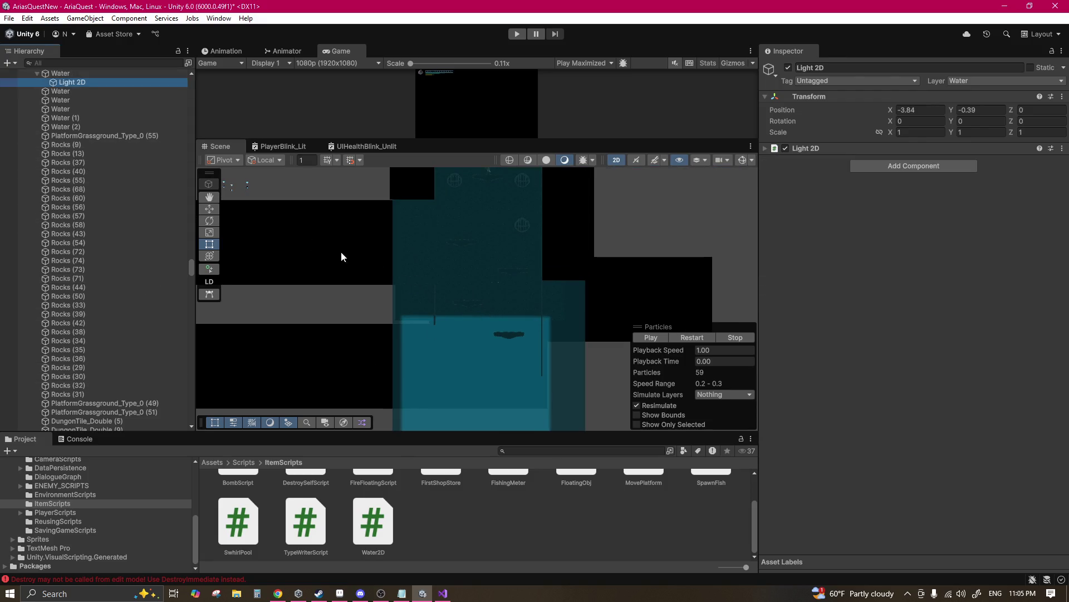
Step: Raise the water's Light 2D and drag its bottom shape vertices down in Edit Shape mode
{"action": "left_click", "coordinate": [209, 210]}
{"action": "scroll", "coordinate": [470, 292], "scroll_direction": "down", "scroll_amount": 2}
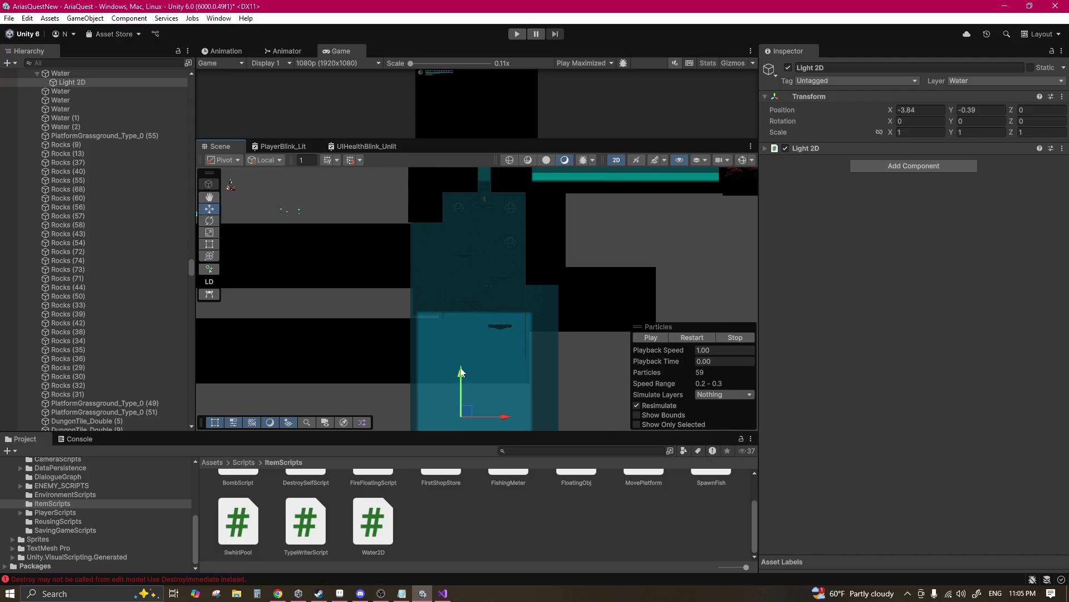
{"action": "mouse_move", "coordinate": [461, 376]}
{"action": "left_mouse_down"}
{"action": "mouse_move", "coordinate": [460, 299]}
{"action": "mouse_move", "coordinate": [480, 246]}
{"action": "mouse_move", "coordinate": [489, 252]}
{"action": "mouse_move", "coordinate": [466, 187]}
{"action": "left_mouse_up"}
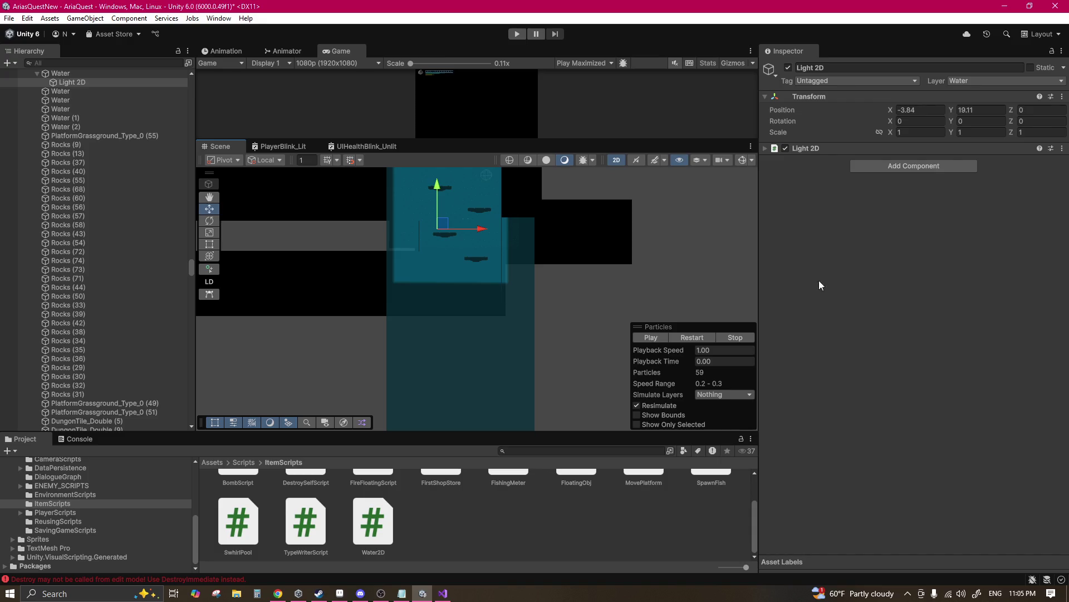
{"action": "left_click", "coordinate": [813, 147]}
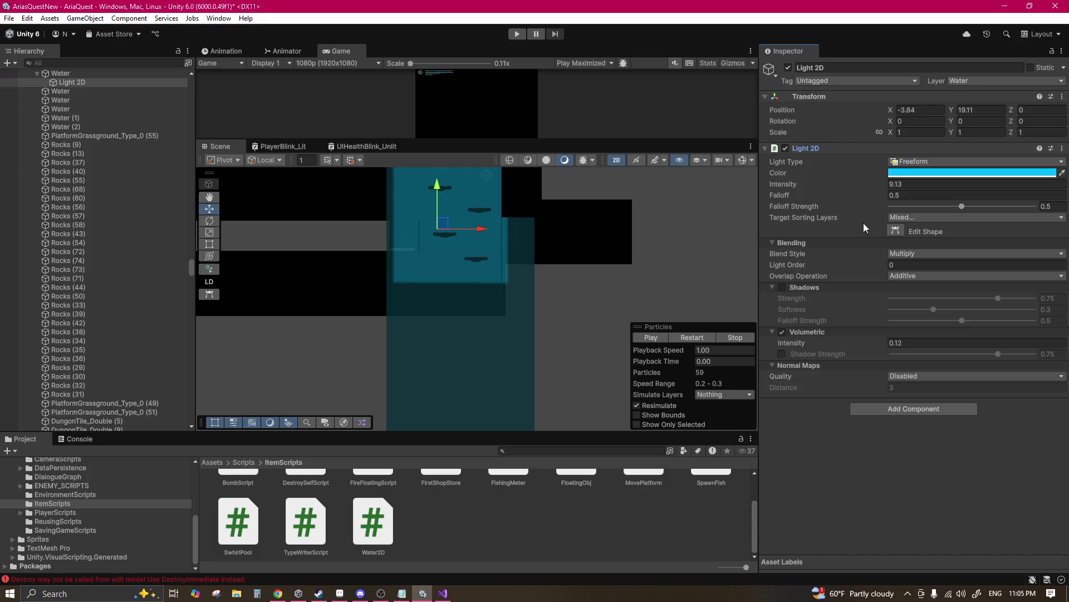
{"action": "left_click", "coordinate": [893, 232]}
{"action": "scroll", "coordinate": [500, 282], "scroll_direction": "up", "scroll_amount": 2}
{"action": "left_click", "coordinate": [371, 272], "text": "shift"}
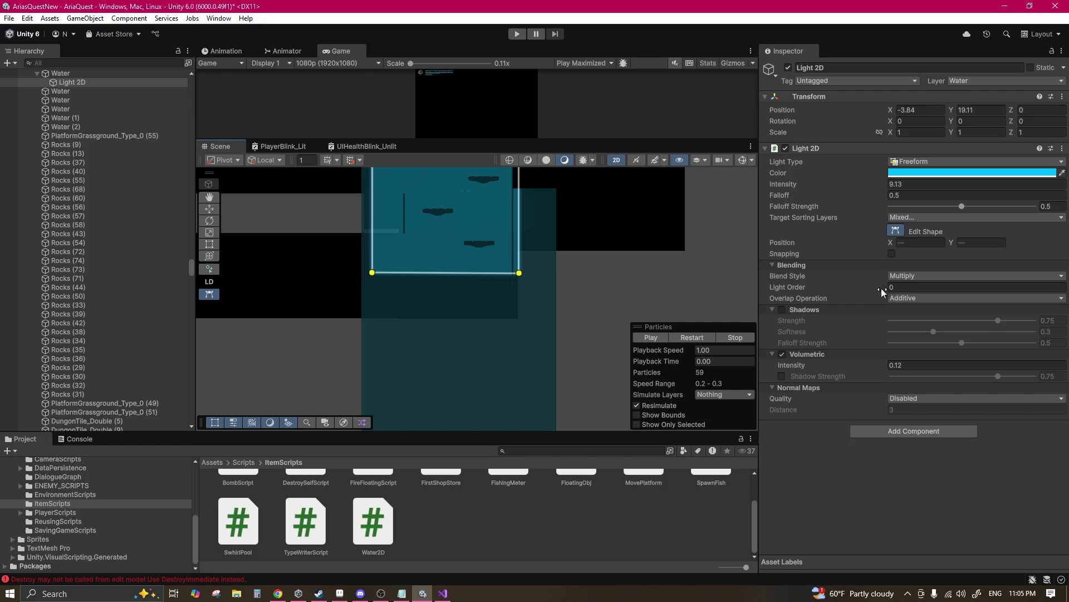
{"action": "left_click_drag", "start_coordinate": [951, 243], "coordinate": [268, 250]}
{"action": "left_click_drag", "start_coordinate": [949, 240], "coordinate": [622, 245]}
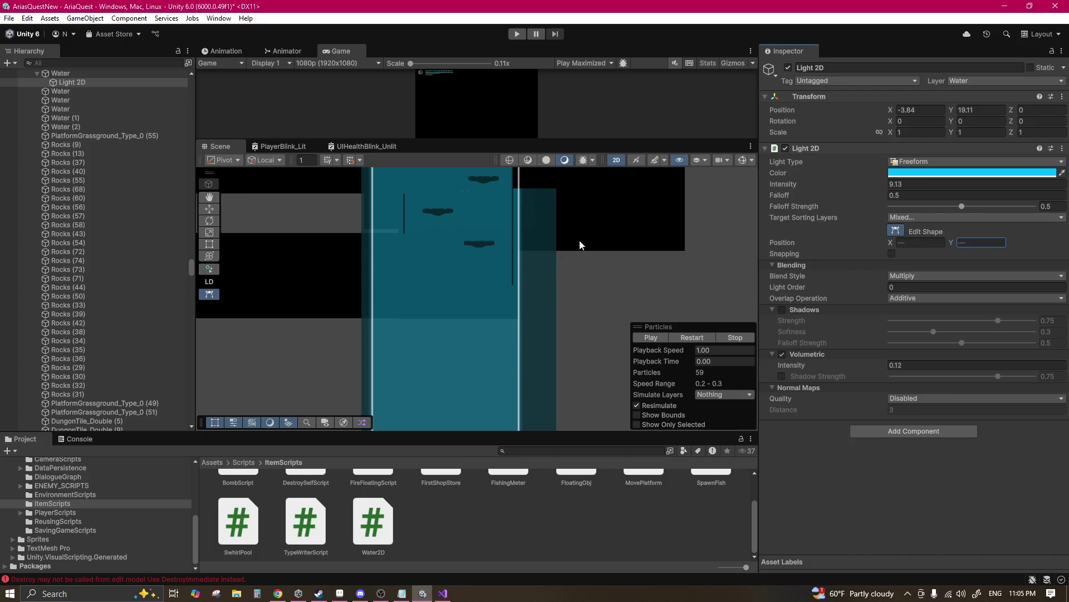
{"action": "scroll", "coordinate": [524, 251], "scroll_direction": "down", "scroll_amount": 2}
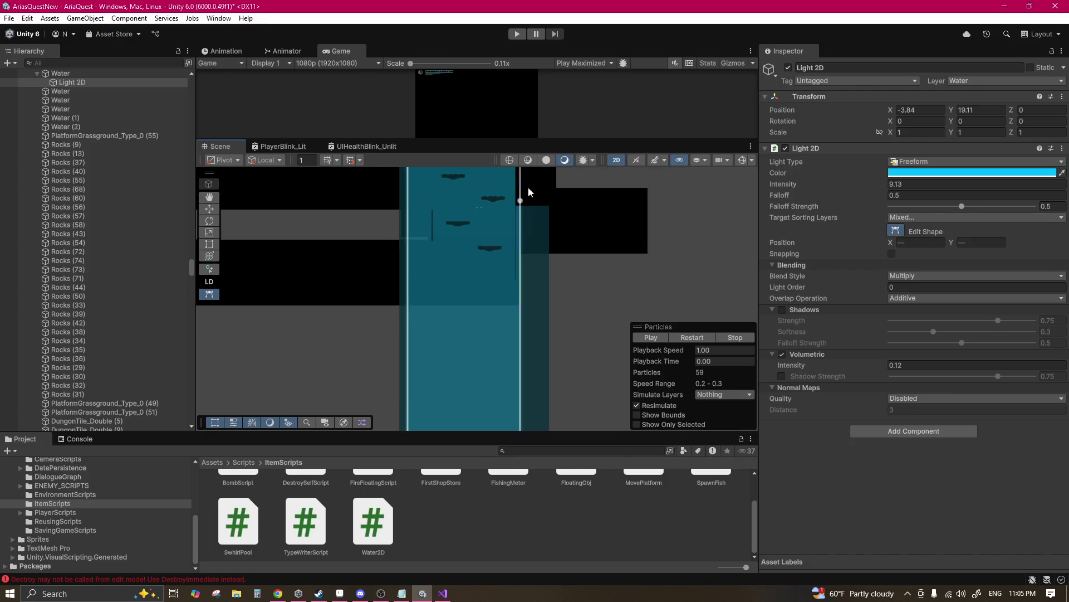
{"action": "scroll", "coordinate": [545, 288], "scroll_direction": "down", "scroll_amount": 2}
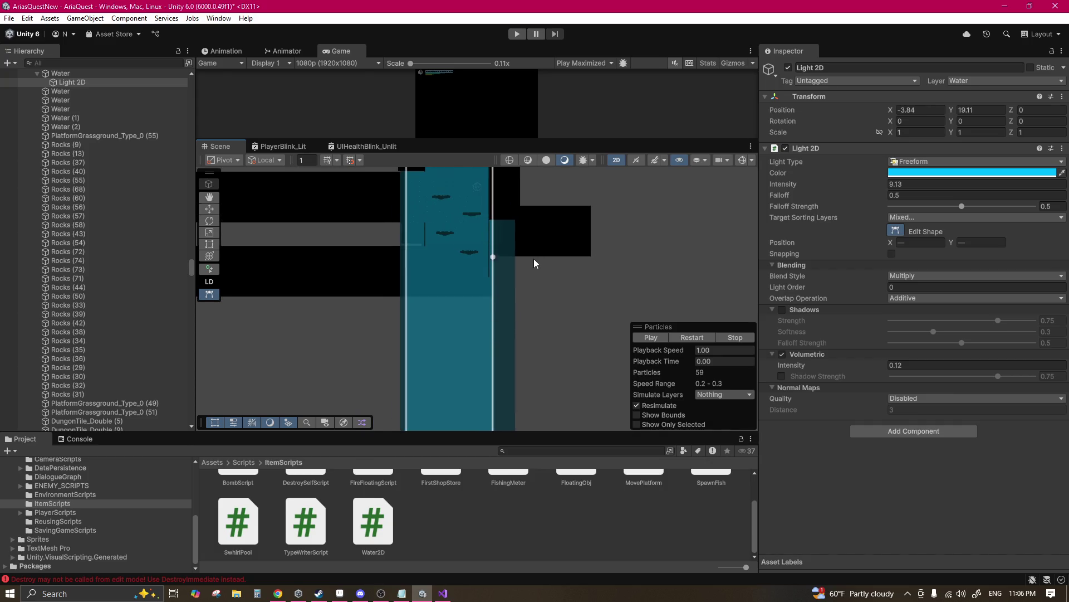
{"action": "left_click", "coordinate": [924, 224]}
Step: Re-edit the light shape, moving its two bottom corner points to the pool floor
{"action": "scroll", "coordinate": [536, 292], "scroll_direction": "down", "scroll_amount": 2}
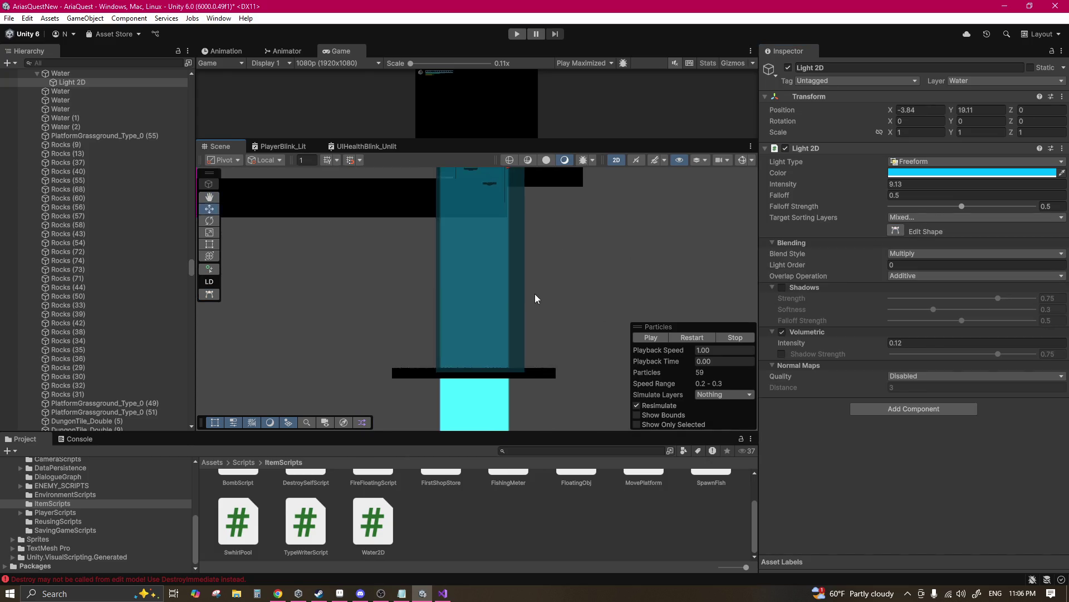
{"action": "scroll", "coordinate": [516, 279], "scroll_direction": "up", "scroll_amount": 1}
{"action": "left_click", "coordinate": [895, 230]}
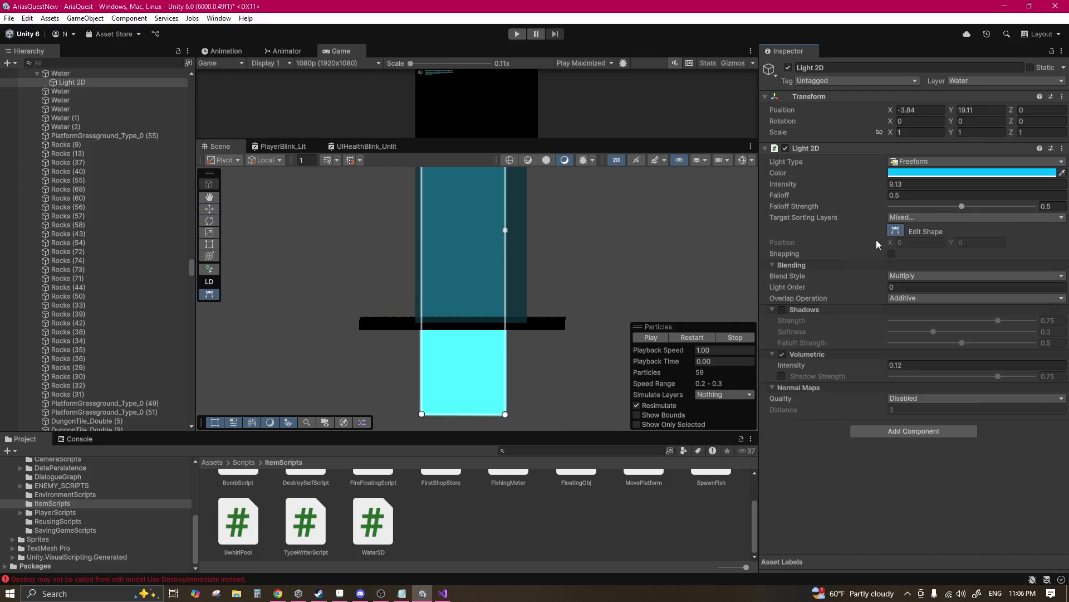
{"action": "left_click", "coordinate": [506, 414]}
{"action": "left_click", "coordinate": [423, 414], "text": "shift"}
{"action": "mouse_move", "coordinate": [954, 247]}
{"action": "left_mouse_down"}
{"action": "mouse_move", "coordinate": [55, 246]}
{"action": "mouse_move", "coordinate": [810, 246]}
{"action": "left_mouse_up"}
{"action": "scroll", "coordinate": [567, 229], "scroll_direction": "down", "scroll_amount": 2}
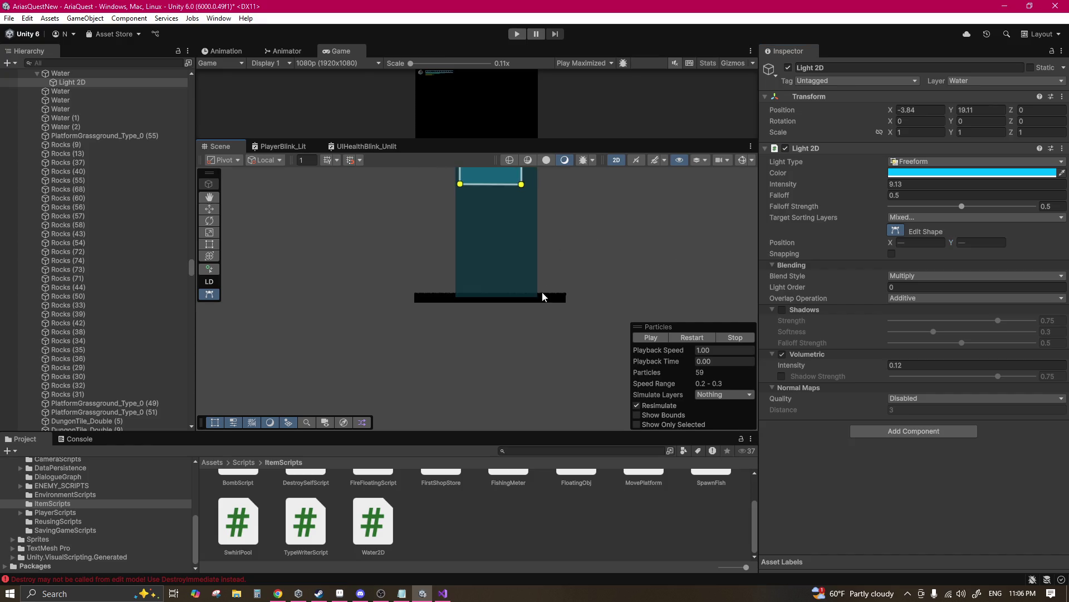
{"action": "scroll", "coordinate": [624, 246], "scroll_direction": "up", "scroll_amount": 2}
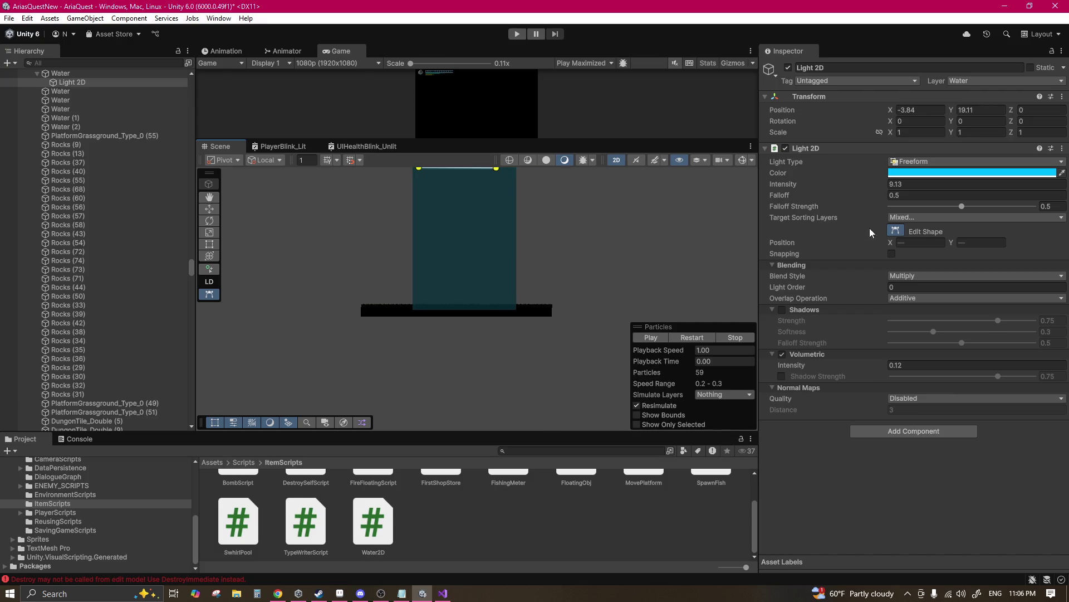
{"action": "left_click", "coordinate": [896, 231]}
{"action": "scroll", "coordinate": [530, 247], "scroll_direction": "up", "scroll_amount": 3}
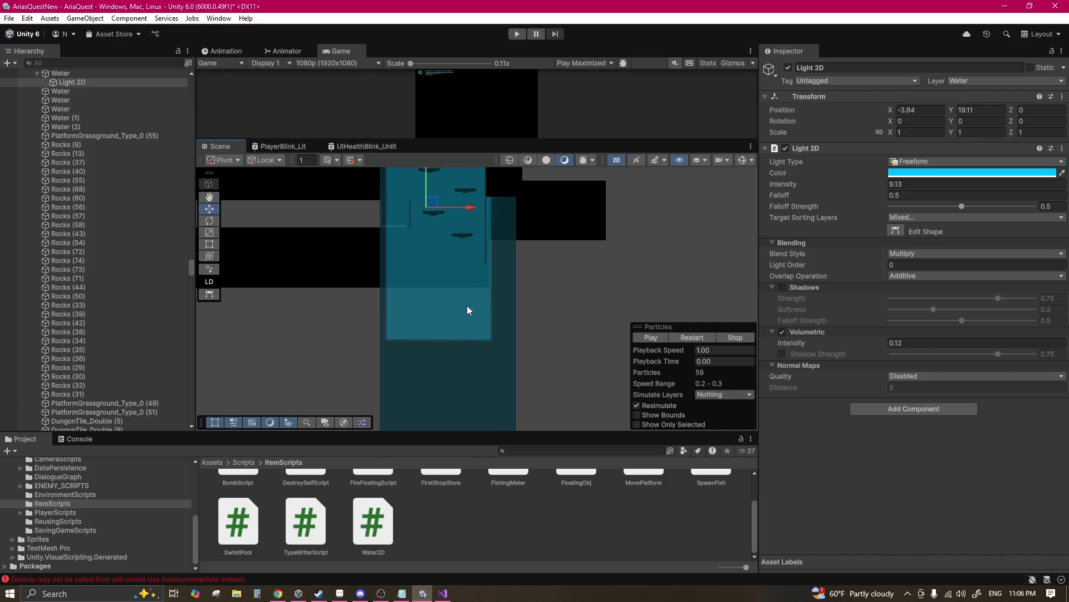
{"action": "left_click", "coordinate": [449, 282]}
{"action": "left_click", "coordinate": [466, 187]}
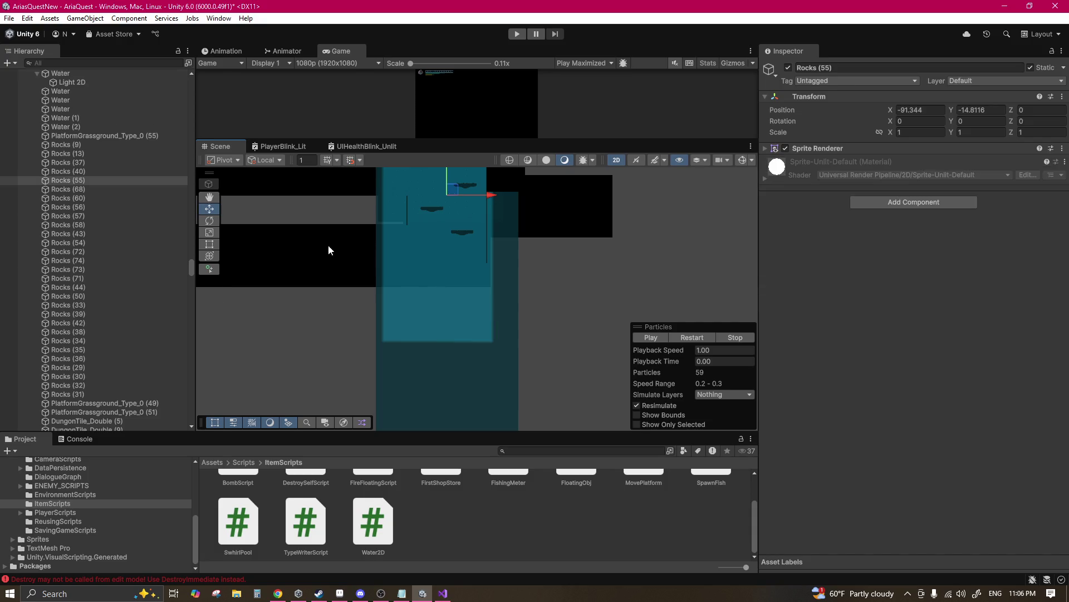
Step: Extend Rocks (55) further down the shaft with the Rect tool
{"action": "left_click", "coordinate": [209, 245]}
{"action": "mouse_move", "coordinate": [439, 287]}
{"action": "left_mouse_down"}
{"action": "mouse_move", "coordinate": [456, 335]}
{"action": "mouse_move", "coordinate": [473, 346]}
{"action": "mouse_move", "coordinate": [433, 302]}
{"action": "mouse_move", "coordinate": [433, 414]}
{"action": "left_mouse_up"}
{"action": "scroll", "coordinate": [473, 346], "scroll_direction": "down", "scroll_amount": 2}
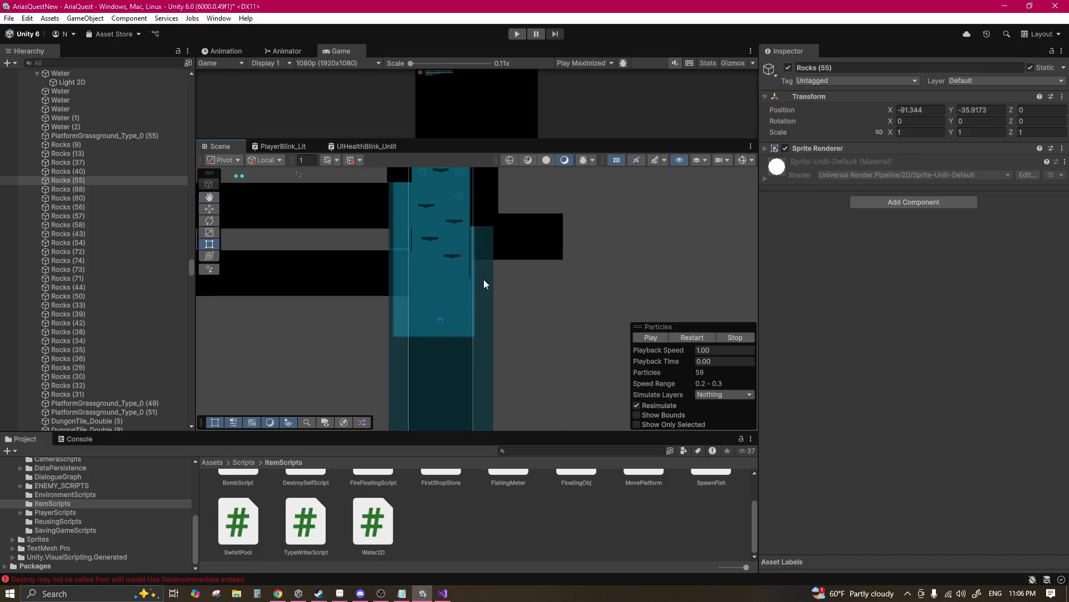
{"action": "scroll", "coordinate": [477, 287], "scroll_direction": "up", "scroll_amount": 10}
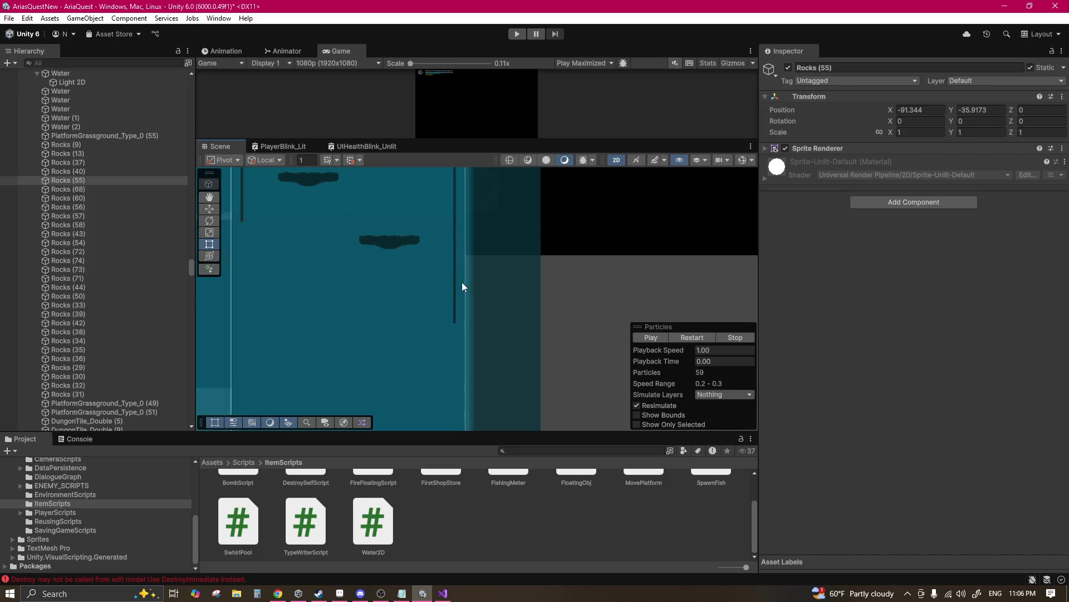
{"action": "scroll", "coordinate": [456, 273], "scroll_direction": "up", "scroll_amount": 4}
Step: Lower the thin DungonTile_Double (14) tile deeper into the shaft, undoing an accidental resize
{"action": "left_click", "coordinate": [450, 278]}
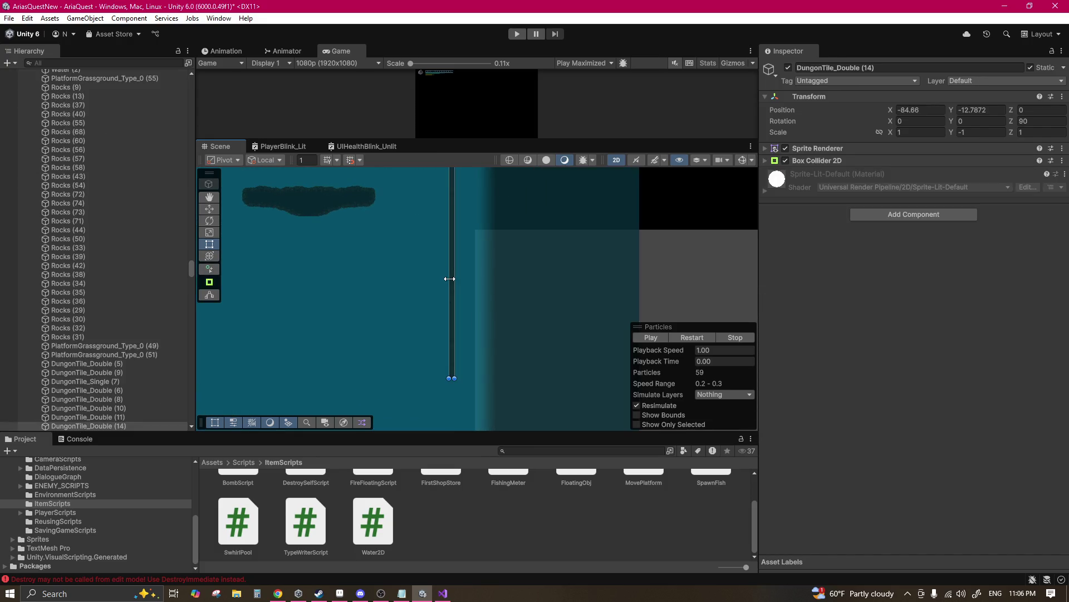
{"action": "scroll", "coordinate": [450, 278], "scroll_direction": "down", "scroll_amount": 6}
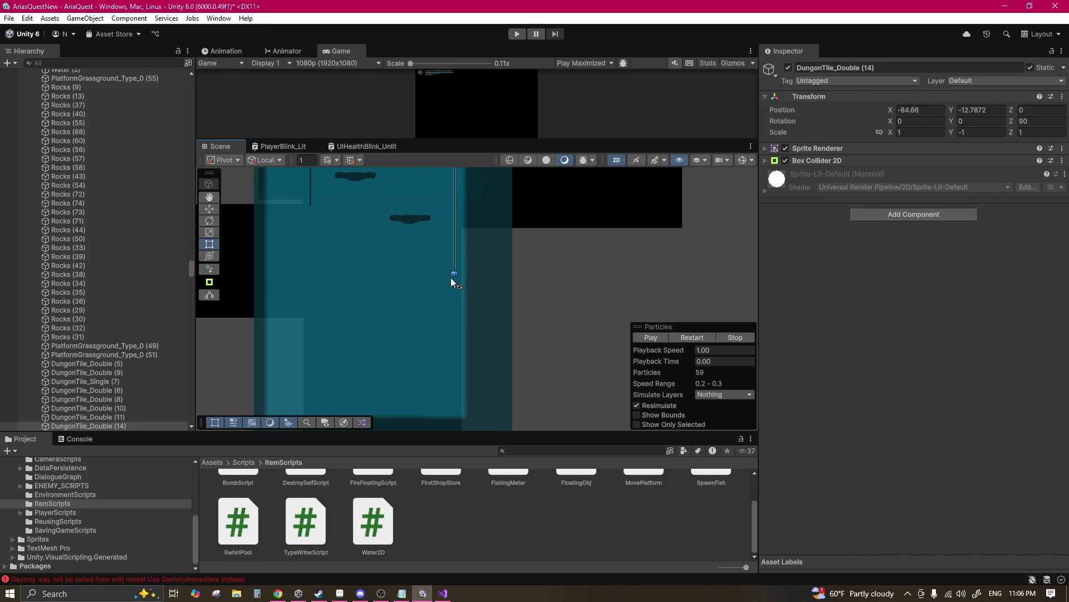
{"action": "scroll", "coordinate": [454, 278], "scroll_direction": "up", "scroll_amount": 5}
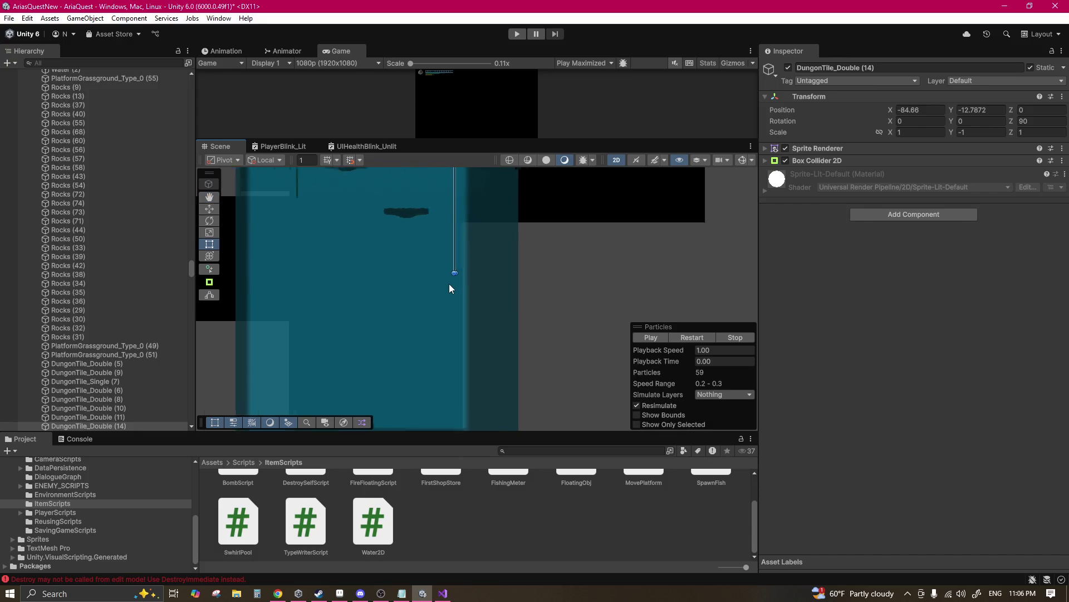
{"action": "scroll", "coordinate": [452, 271], "scroll_direction": "up", "scroll_amount": 2}
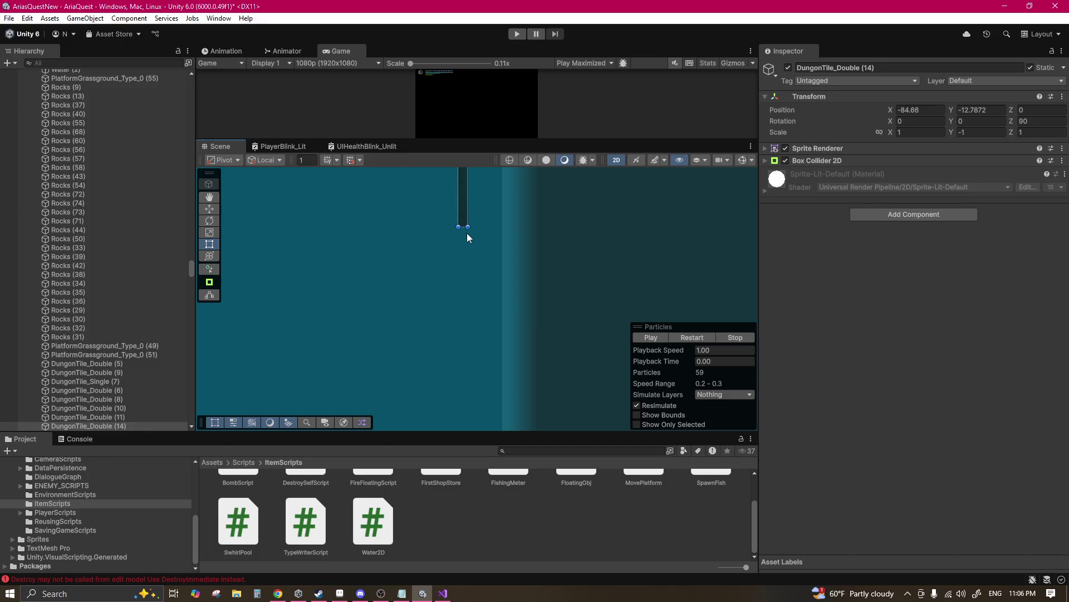
{"action": "scroll", "coordinate": [504, 246], "scroll_direction": "down", "scroll_amount": 5}
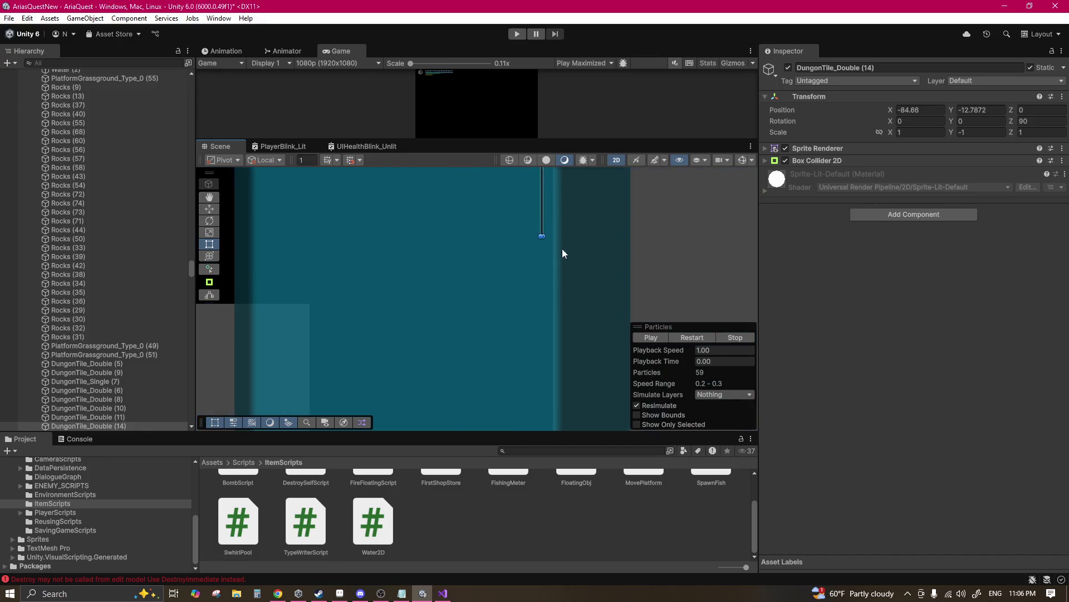
{"action": "scroll", "coordinate": [556, 251], "scroll_direction": "down", "scroll_amount": 5}
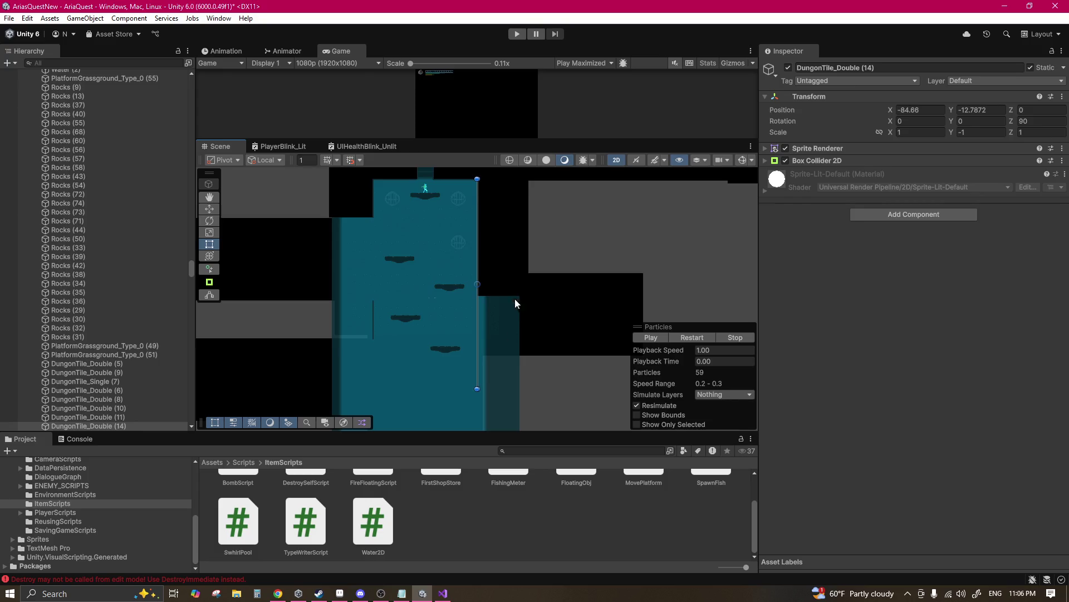
{"action": "scroll", "coordinate": [499, 323], "scroll_direction": "down", "scroll_amount": 5}
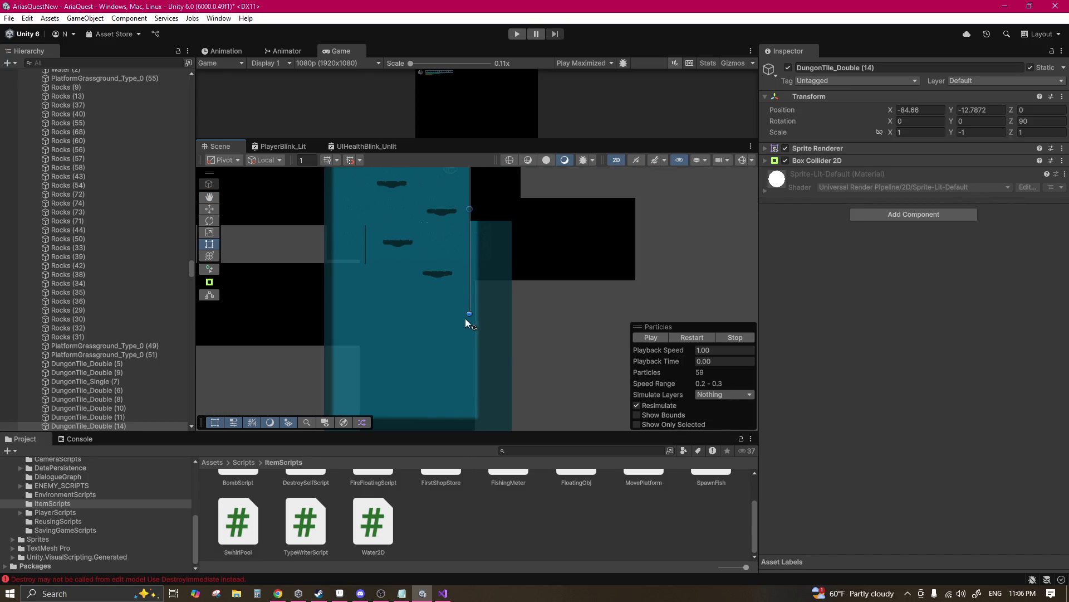
{"action": "mouse_move", "coordinate": [469, 315]}
{"action": "left_mouse_down"}
{"action": "mouse_move", "coordinate": [470, 346]}
{"action": "mouse_move", "coordinate": [445, 350]}
{"action": "left_mouse_up"}
{"action": "key", "text": "ctrl+z"}
{"action": "left_click", "coordinate": [890, 108]}
{"action": "key", "text": "ctrl+y"}
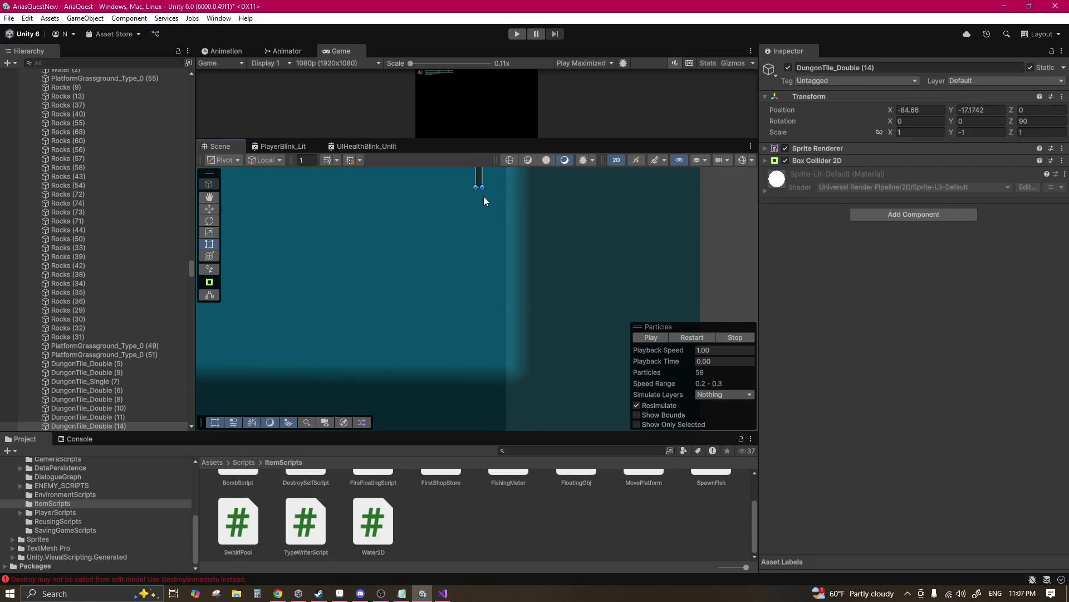
{"action": "mouse_move", "coordinate": [479, 188]}
{"action": "left_mouse_down"}
{"action": "mouse_move", "coordinate": [477, 390]}
{"action": "mouse_move", "coordinate": [477, 254]}
{"action": "mouse_move", "coordinate": [484, 382]}
{"action": "left_mouse_up"}
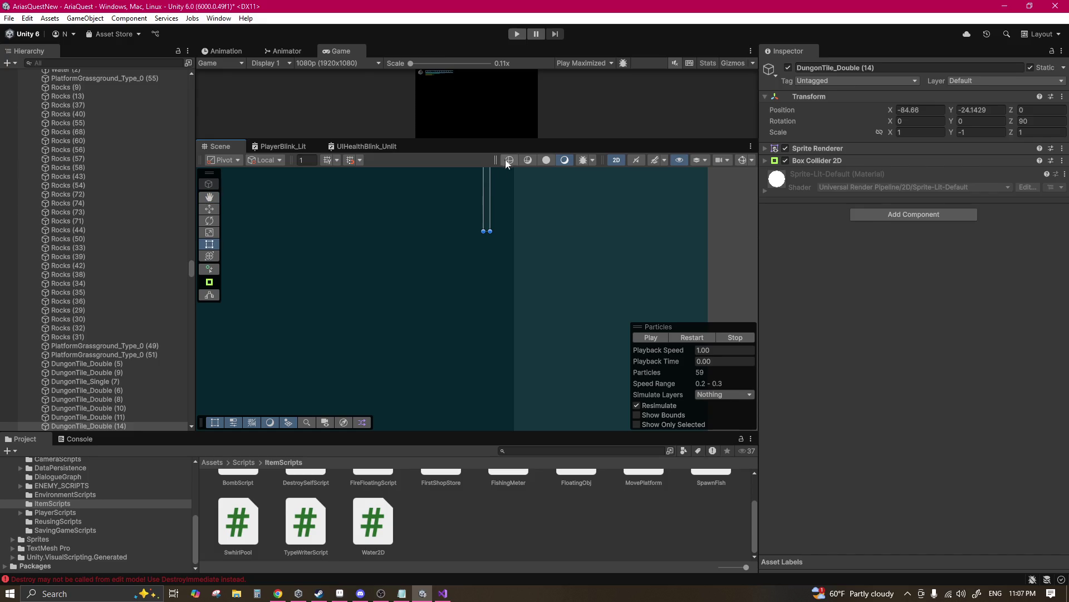
{"action": "mouse_move", "coordinate": [487, 233]}
{"action": "left_mouse_down"}
{"action": "mouse_move", "coordinate": [485, 375]}
{"action": "mouse_move", "coordinate": [520, 262]}
{"action": "mouse_move", "coordinate": [518, 278]}
{"action": "mouse_move", "coordinate": [485, 228]}
{"action": "mouse_move", "coordinate": [478, 327]}
{"action": "left_mouse_up"}
Step: Bring the tile to Y -28.07 and show its Box Collider 2D with collider gizmos visible
{"action": "scroll", "coordinate": [496, 222], "scroll_direction": "down", "scroll_amount": 3}
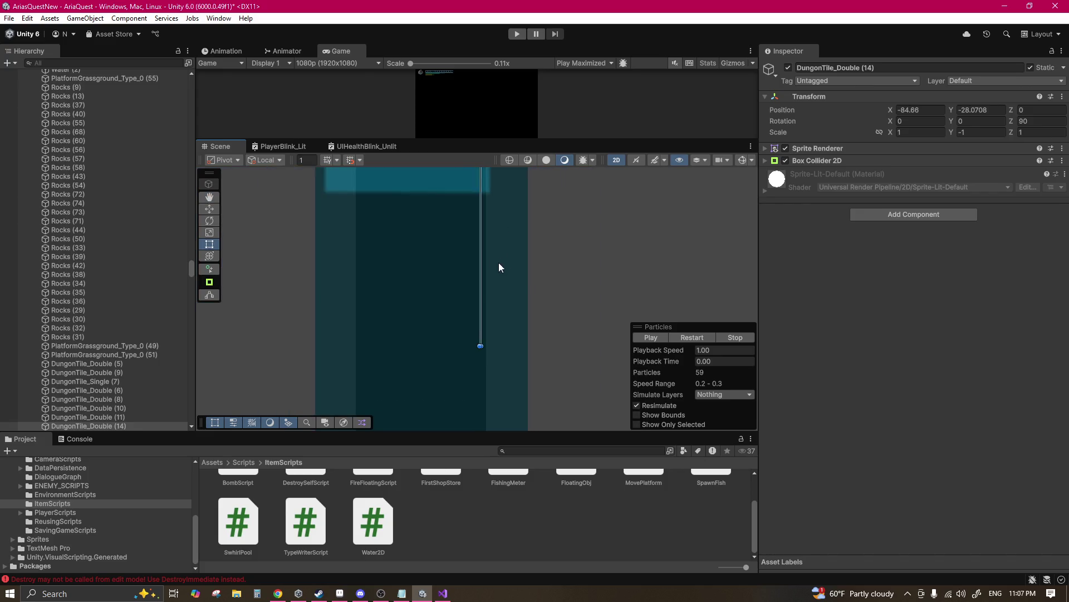
{"action": "left_click_drag", "start_coordinate": [499, 273], "coordinate": [489, 349]}
{"action": "left_click_drag", "start_coordinate": [502, 210], "coordinate": [469, 268]}
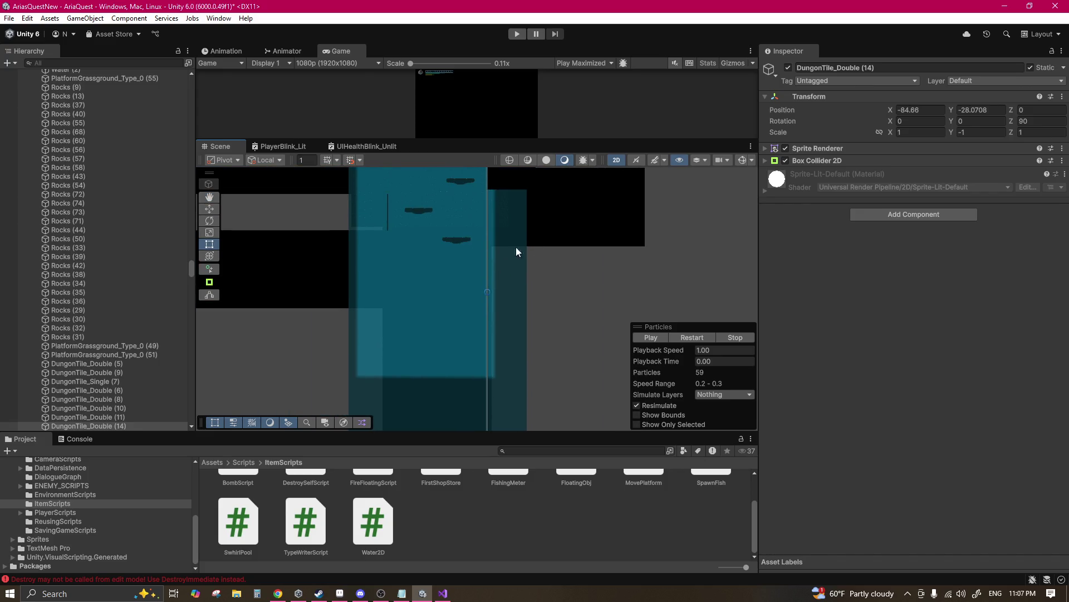
{"action": "left_click", "coordinate": [815, 160]}
{"action": "left_click", "coordinate": [744, 160]}
{"action": "scroll", "coordinate": [633, 236], "scroll_direction": "down", "scroll_amount": 2}
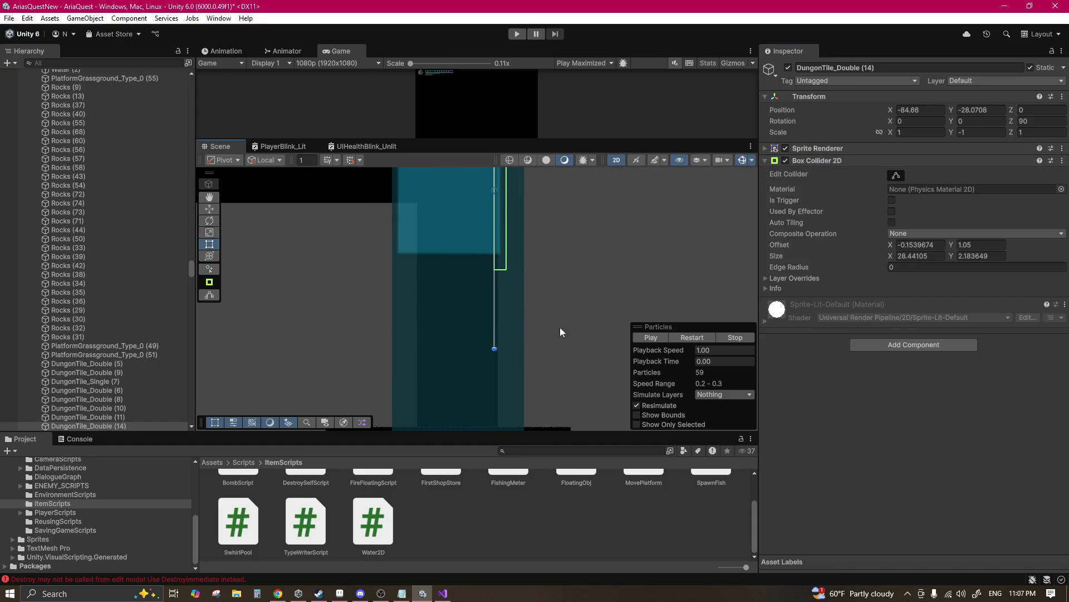
Step: Lengthen DungonTile_Double (14)'s box collider down the shaft using Edit Collider
{"action": "left_click", "coordinate": [897, 175]}
{"action": "mouse_move", "coordinate": [500, 273]}
{"action": "left_mouse_down"}
{"action": "mouse_move", "coordinate": [497, 387]}
{"action": "mouse_move", "coordinate": [489, 303]}
{"action": "mouse_move", "coordinate": [512, 239]}
{"action": "mouse_move", "coordinate": [496, 295]}
{"action": "mouse_move", "coordinate": [508, 296]}
{"action": "mouse_move", "coordinate": [508, 191]}
{"action": "left_mouse_up"}
{"action": "scroll", "coordinate": [424, 224], "scroll_direction": "up", "scroll_amount": 3}
{"action": "scroll", "coordinate": [424, 228], "scroll_direction": "up", "scroll_amount": 5}
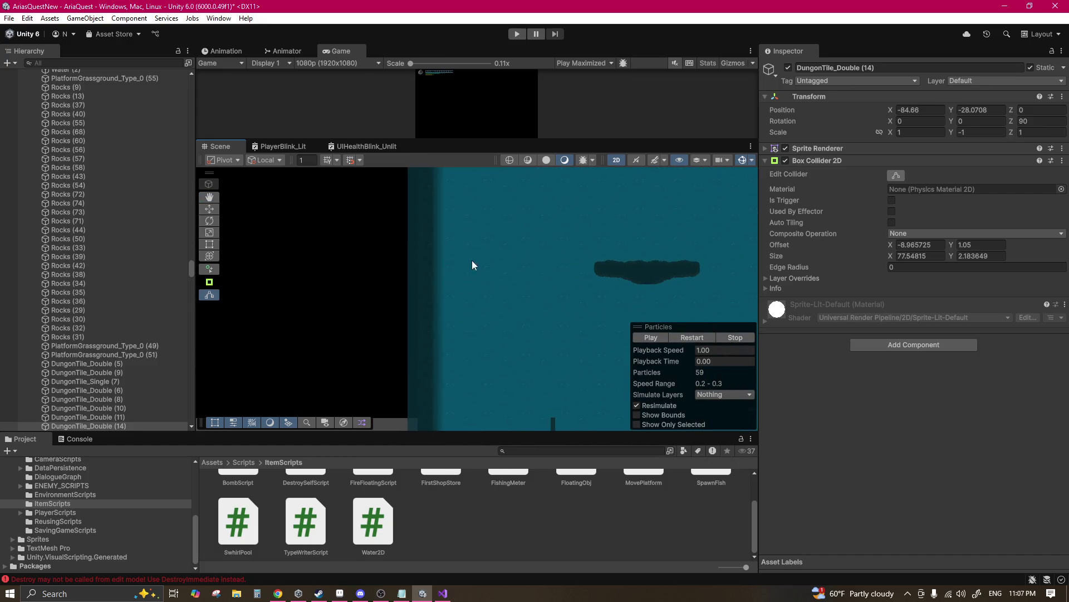
Step: Stretch DungonTile_Double (18)'s collider down the shaft wall to size X 65.18953, offset X -29.80754
{"action": "left_click", "coordinate": [535, 245]}
{"action": "left_click", "coordinate": [536, 246]}
{"action": "scroll", "coordinate": [549, 247], "scroll_direction": "down", "scroll_amount": 5}
{"action": "scroll", "coordinate": [558, 254], "scroll_direction": "down", "scroll_amount": 5}
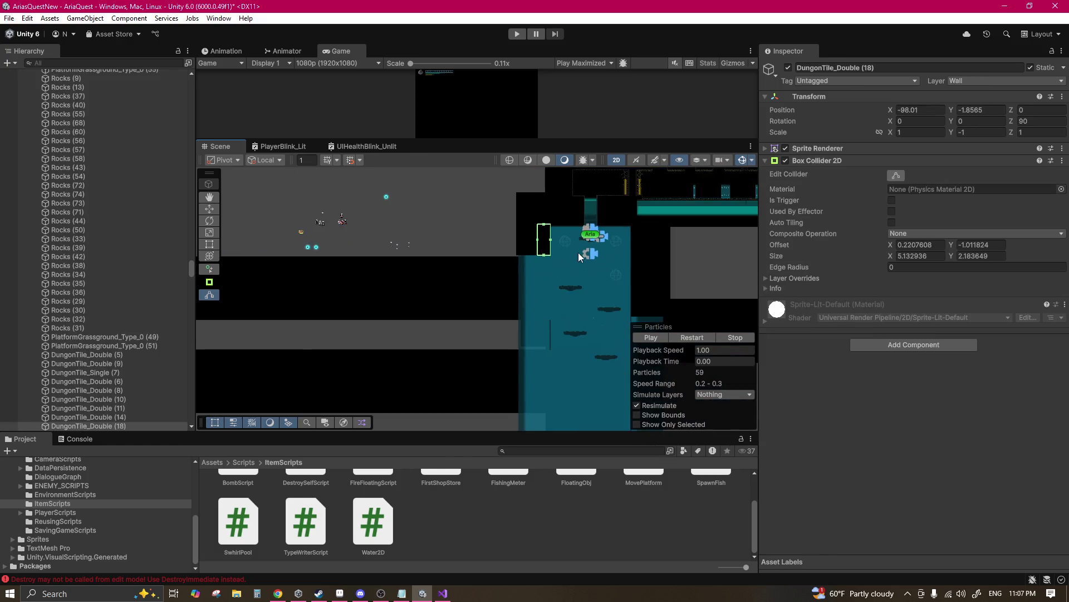
{"action": "left_click_drag", "start_coordinate": [524, 193], "coordinate": [523, 394]}
{"action": "left_click_drag", "start_coordinate": [518, 240], "coordinate": [518, 428]}
{"action": "scroll", "coordinate": [582, 286], "scroll_direction": "up", "scroll_amount": 3}
{"action": "left_click", "coordinate": [655, 286]}
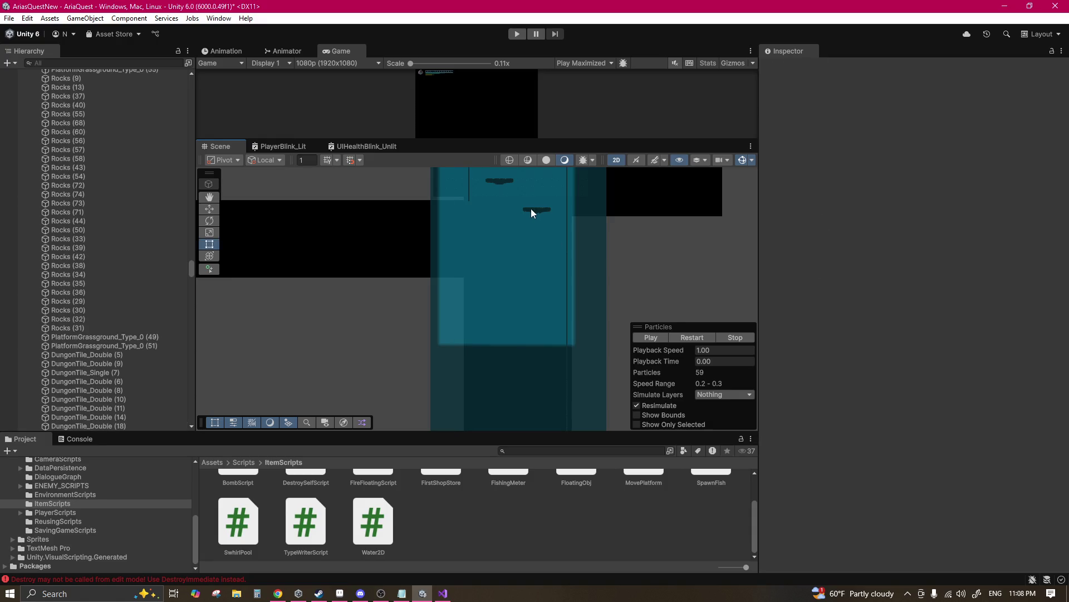
Step: Select platforms (41) and (42) and move them down the shaft to Y -38.66
{"action": "left_click", "coordinate": [533, 210]}
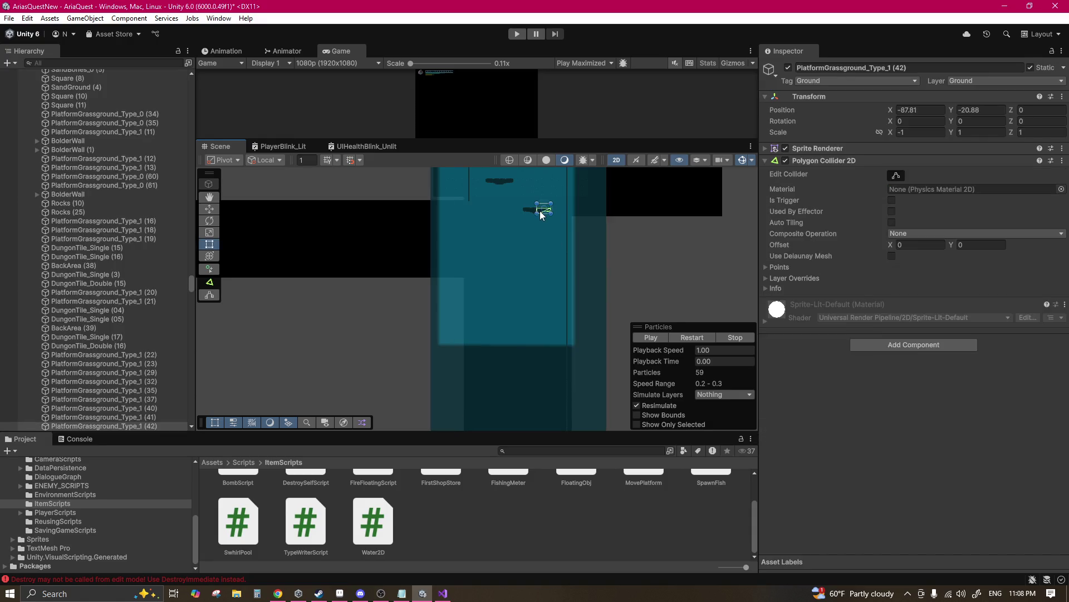
{"action": "left_click", "coordinate": [532, 214], "text": "shift"}
{"action": "left_click", "coordinate": [532, 213]}
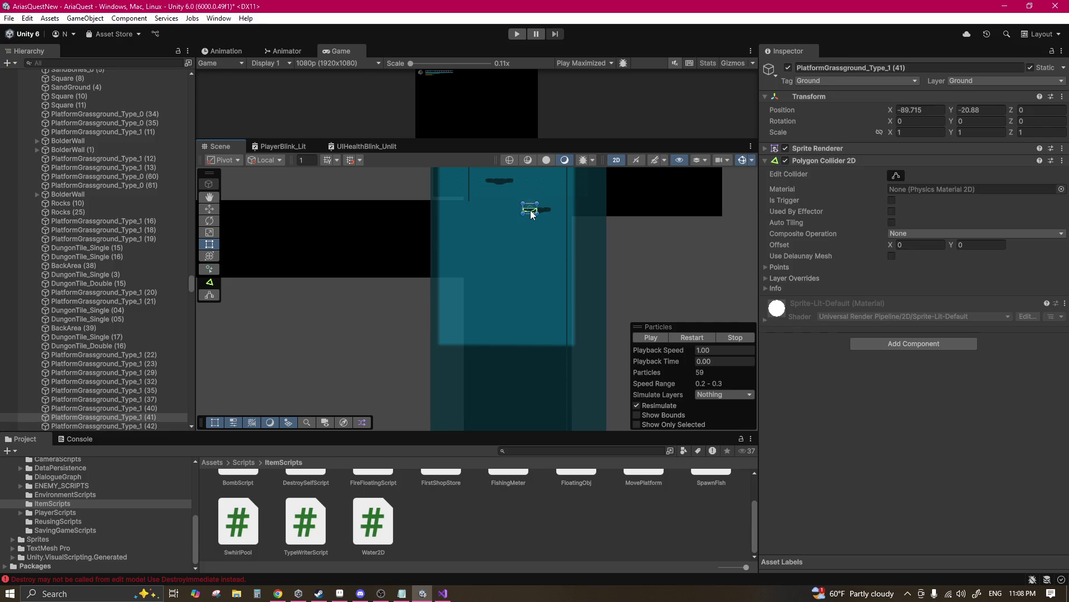
{"action": "scroll", "coordinate": [160, 376], "scroll_direction": "down", "scroll_amount": 3}
{"action": "left_click", "coordinate": [140, 324], "text": "shift"}
{"action": "left_click", "coordinate": [210, 209]}
{"action": "left_click_drag", "start_coordinate": [546, 217], "coordinate": [525, 313]}
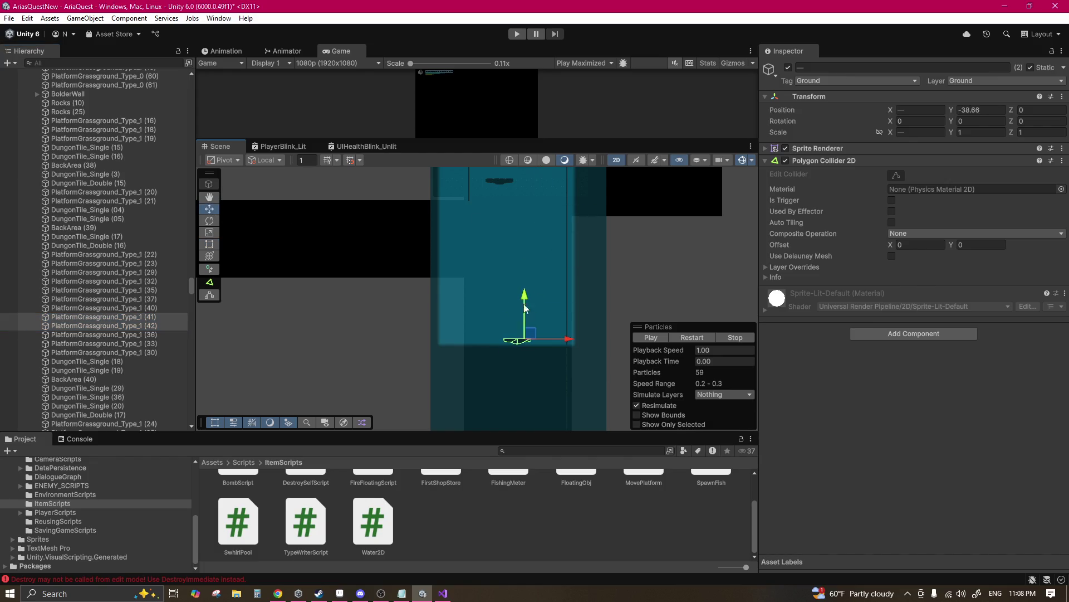
Step: Duplicate the platform pair several times, stepping each copy further down the shaft
{"action": "key", "text": "ctrl+d"}
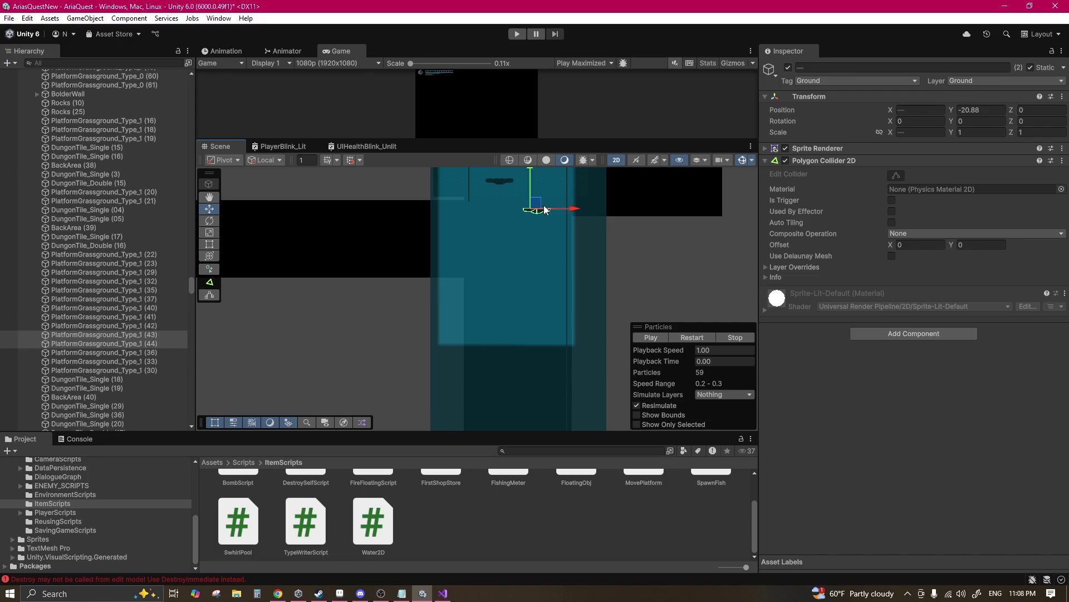
{"action": "left_click_drag", "start_coordinate": [545, 208], "coordinate": [507, 305]}
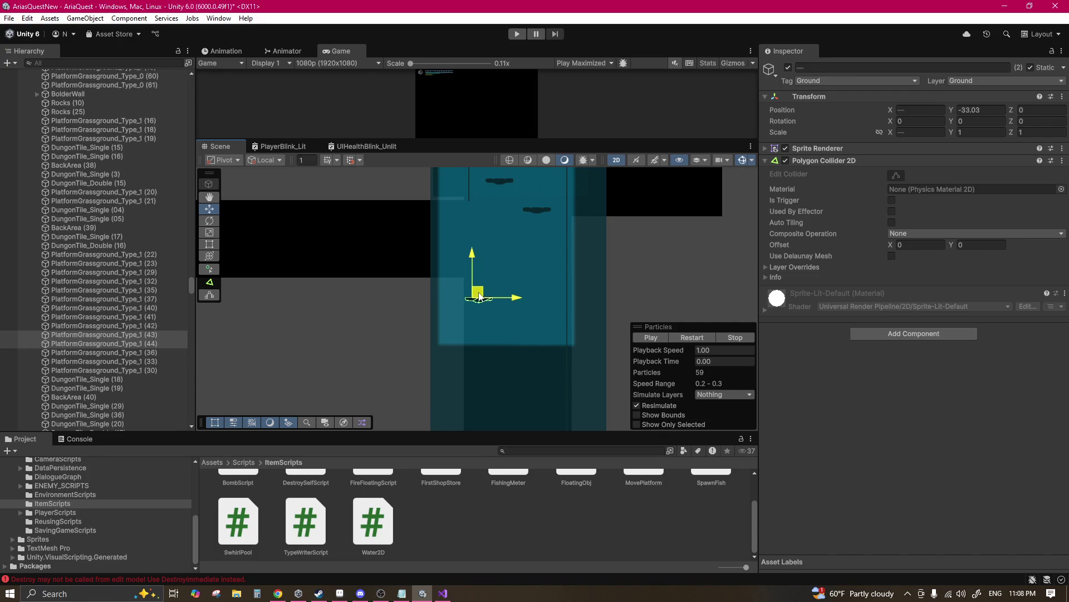
{"action": "key", "text": "ctrl+d"}
{"action": "left_click_drag", "start_coordinate": [477, 251], "coordinate": [493, 277]}
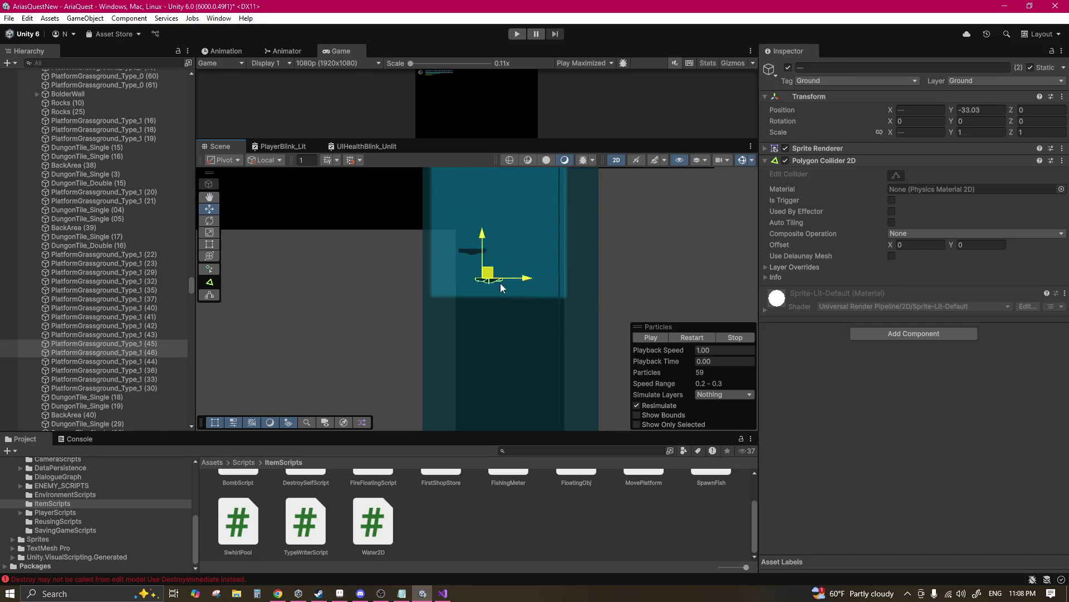
{"action": "left_click_drag", "start_coordinate": [552, 325], "coordinate": [558, 214]}
{"action": "key", "text": "ctrl+d"}
{"action": "mouse_move", "coordinate": [523, 175]}
{"action": "left_mouse_down"}
{"action": "mouse_move", "coordinate": [507, 274]}
{"action": "mouse_move", "coordinate": [509, 199]}
{"action": "left_mouse_up"}
{"action": "key", "text": "ctrl+d"}
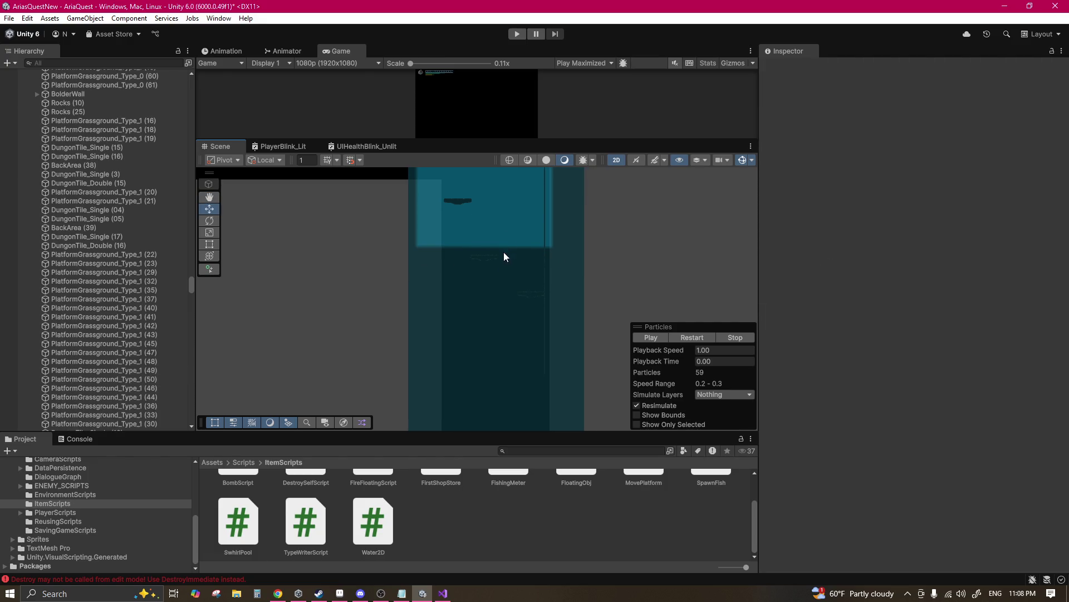
{"action": "key", "text": "ctrl+z"}
{"action": "mouse_move", "coordinate": [493, 259]}
{"action": "left_mouse_down"}
{"action": "mouse_move", "coordinate": [516, 184]}
{"action": "mouse_move", "coordinate": [498, 291]}
{"action": "left_mouse_up"}
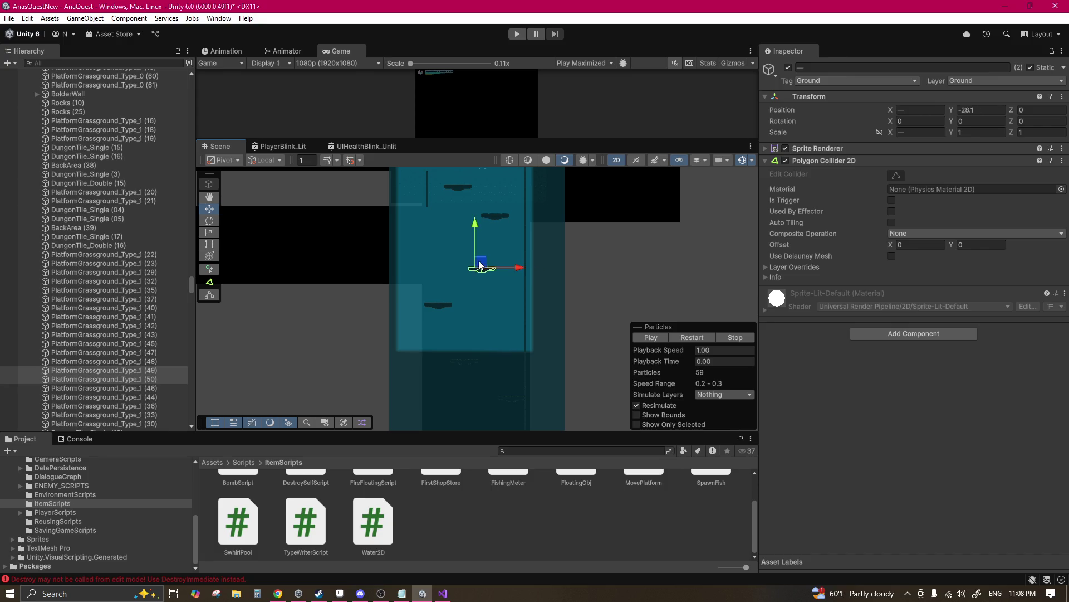
Step: Place a final pair, platforms (51) and (52), near the shaft floor at Y -55.9
{"action": "key", "text": "Down"}
{"action": "key", "text": "ctrl+d"}
{"action": "mouse_move", "coordinate": [455, 359]}
{"action": "left_mouse_down"}
{"action": "mouse_move", "coordinate": [451, 256]}
{"action": "mouse_move", "coordinate": [420, 280]}
{"action": "left_mouse_up"}
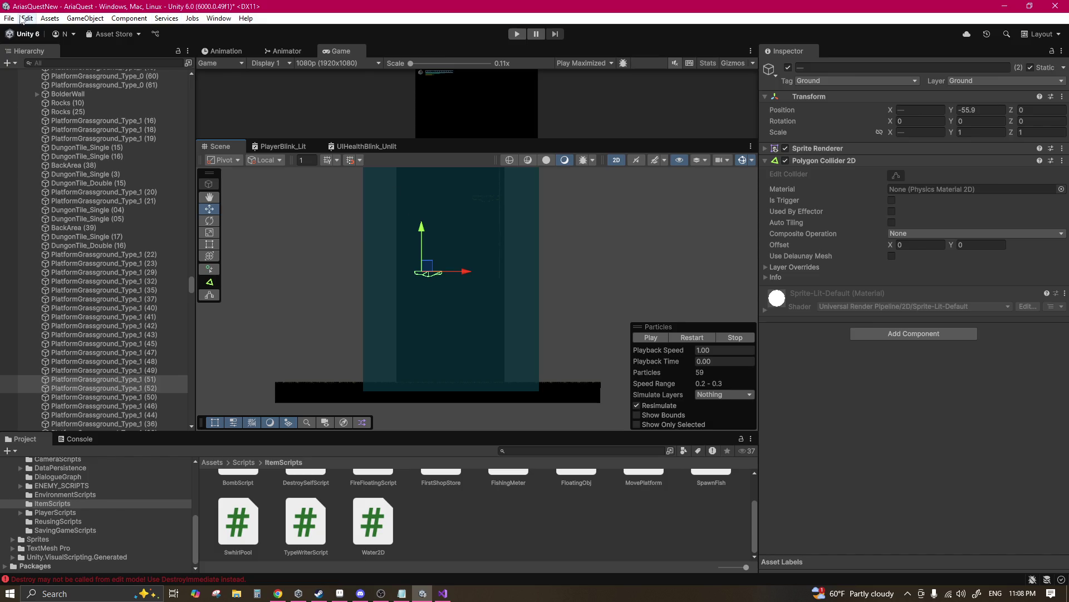
{"action": "scroll", "coordinate": [362, 207], "scroll_direction": "down", "scroll_amount": 1}
{"action": "mouse_move", "coordinate": [195, 262]}
{"action": "left_mouse_down"}
{"action": "mouse_move", "coordinate": [182, 68]}
{"action": "mouse_move", "coordinate": [187, 151]}
{"action": "mouse_move", "coordinate": [141, 126]}
{"action": "left_mouse_up"}
{"action": "left_click", "coordinate": [30, 162]}
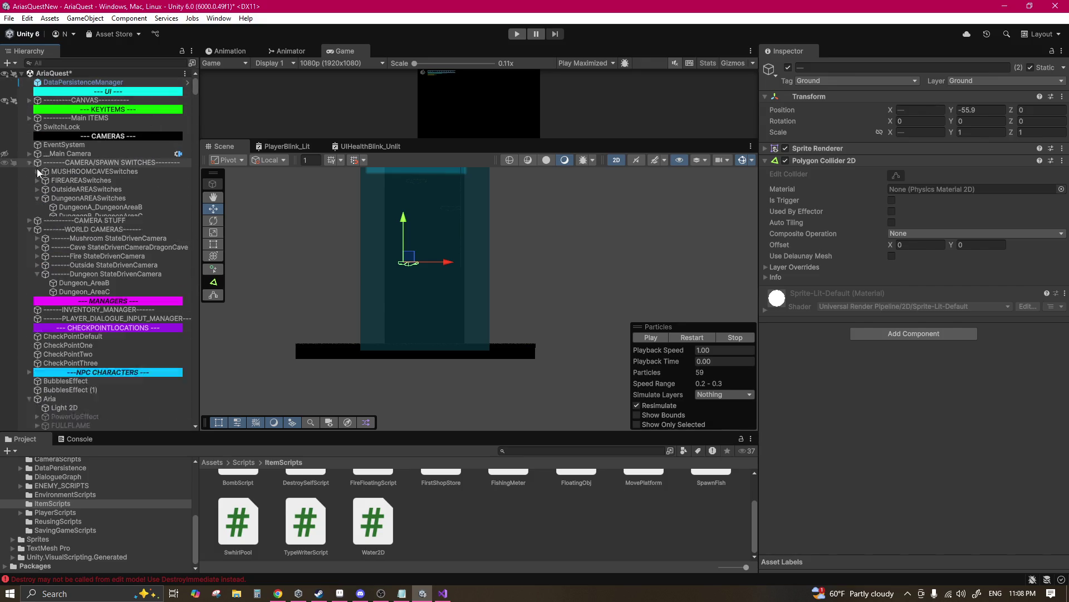
Step: Lower CONFINER_camDungeon_AreaC points 2 and 3 to Y -63.3 and invalidate Dungeon_AreaC's bounding cache
{"action": "left_click", "coordinate": [30, 163]}
{"action": "left_click", "coordinate": [29, 171]}
{"action": "left_click", "coordinate": [37, 216]}
{"action": "left_click", "coordinate": [86, 225]}
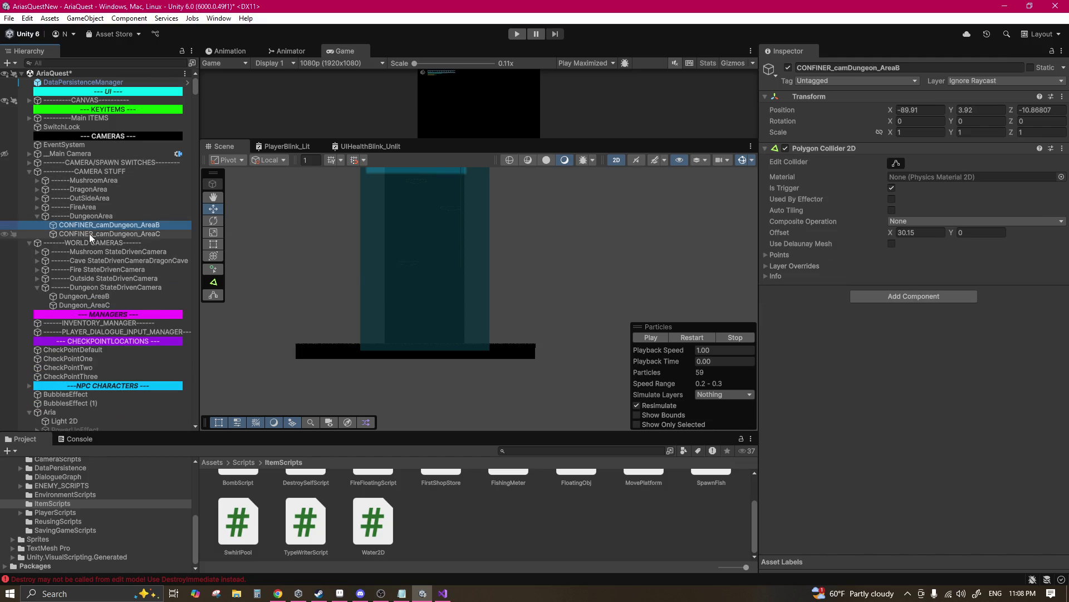
{"action": "left_click", "coordinate": [89, 234]}
{"action": "left_click_drag", "start_coordinate": [412, 247], "coordinate": [391, 342]}
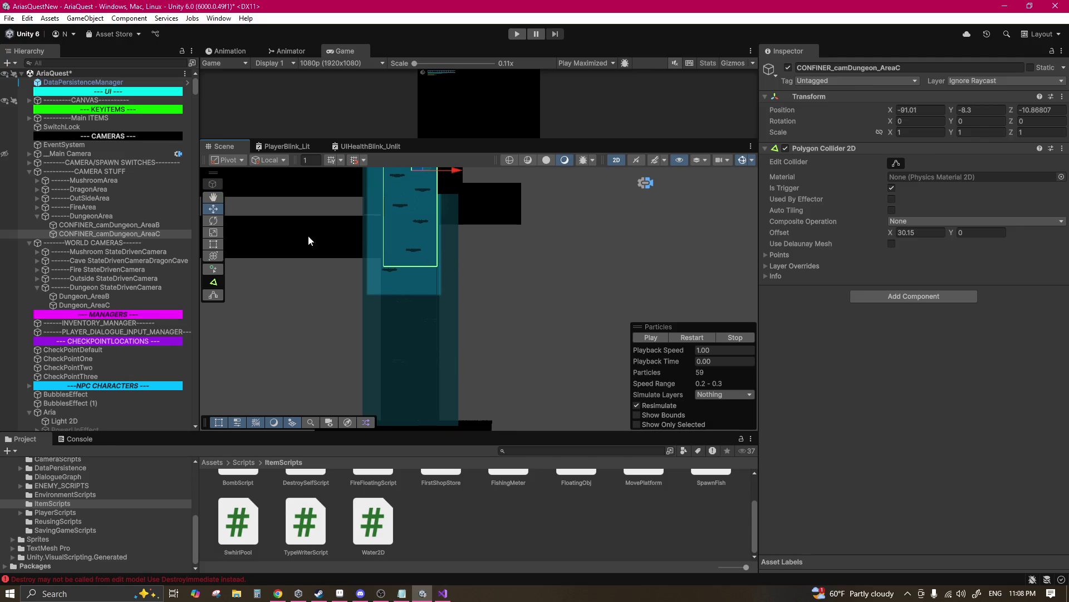
{"action": "left_click", "coordinate": [780, 255]}
{"action": "type", "text": "-83.3"}
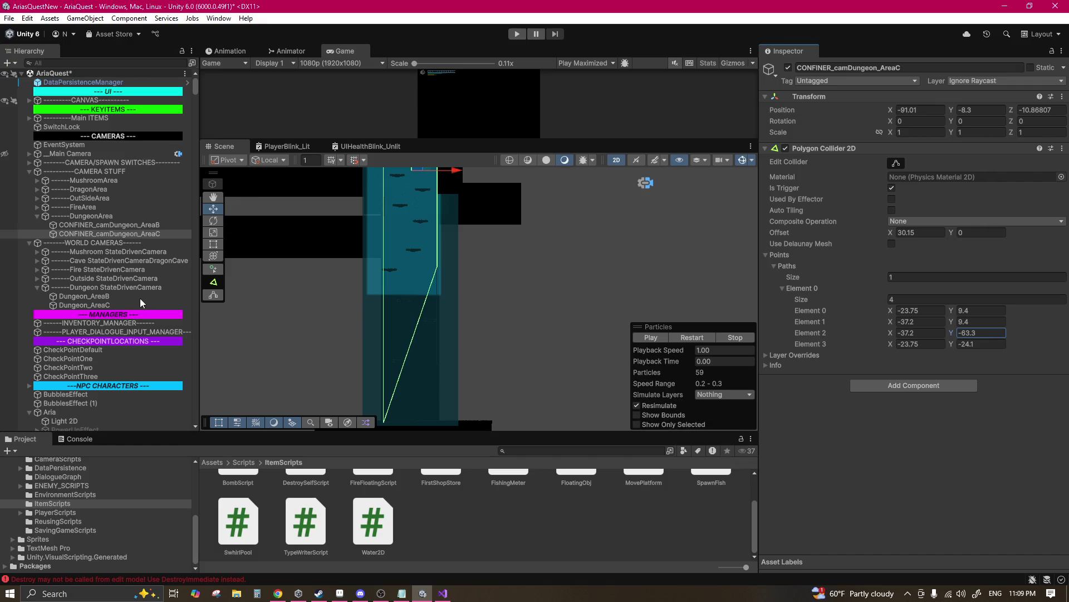
{"action": "key", "text": "BackSpace"}
{"action": "type", "text": "3"}
{"action": "type", "text": "-63.3"}
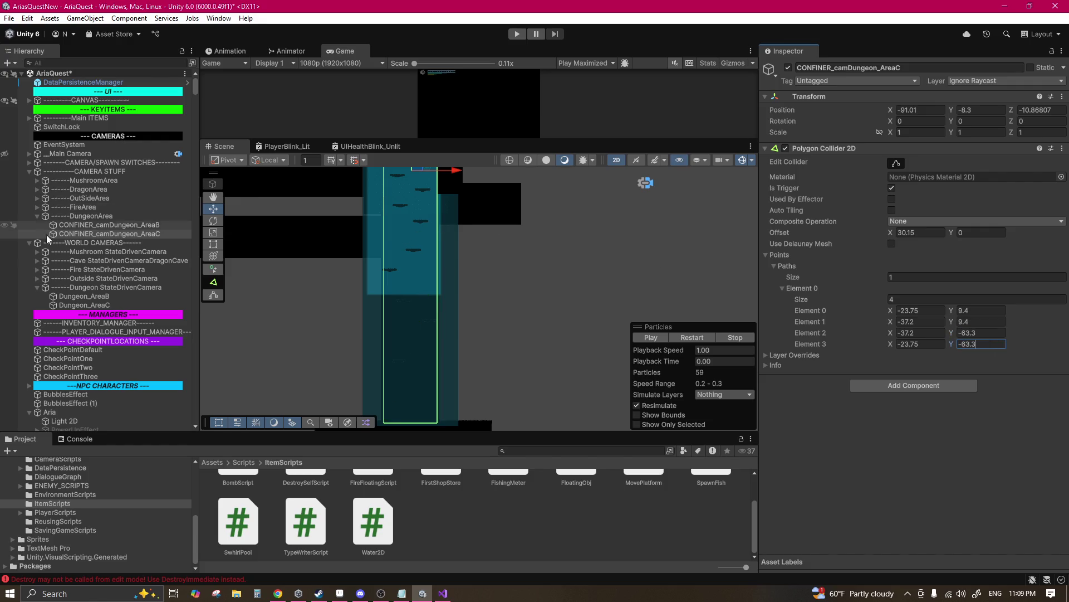
{"action": "left_click", "coordinate": [65, 304]}
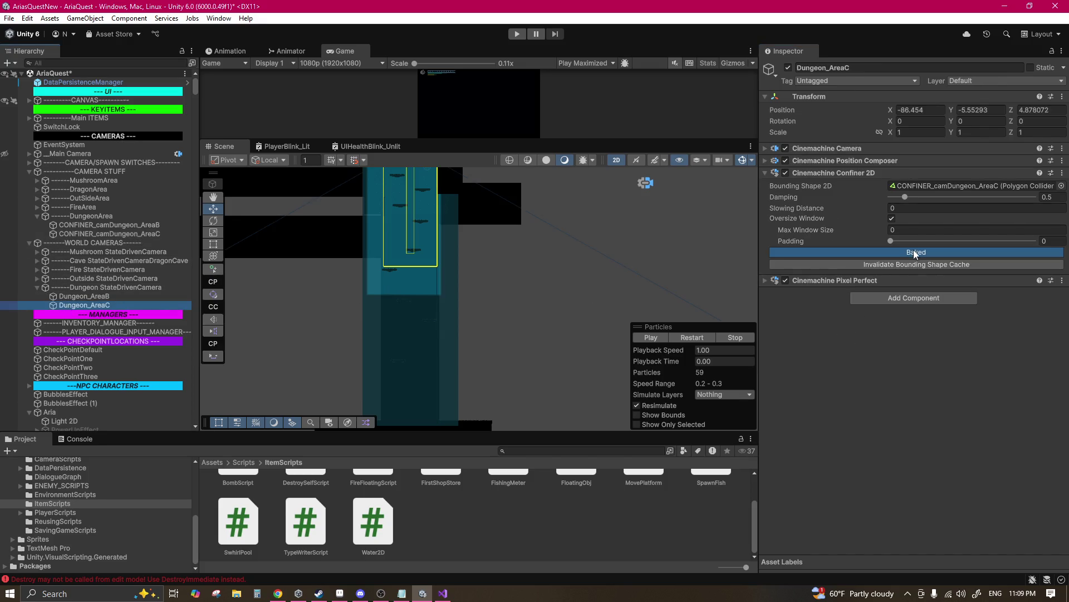
{"action": "left_click", "coordinate": [911, 266]}
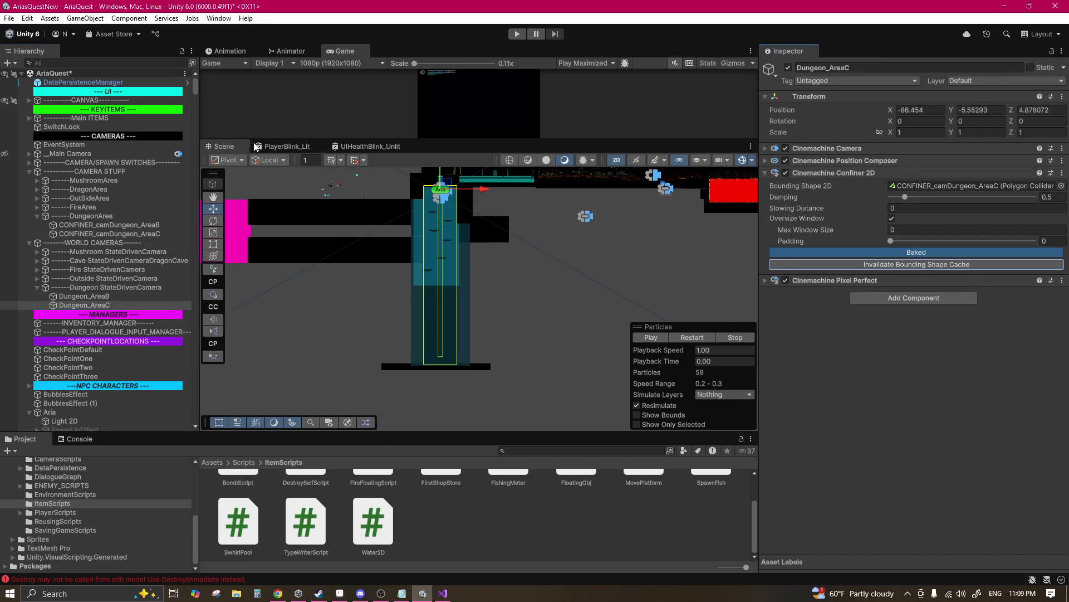
Step: Save the scene and enter Play mode
{"action": "left_click", "coordinate": [8, 19]}
{"action": "left_click", "coordinate": [89, 84]}
{"action": "scroll", "coordinate": [442, 282], "scroll_direction": "up", "scroll_amount": 3}
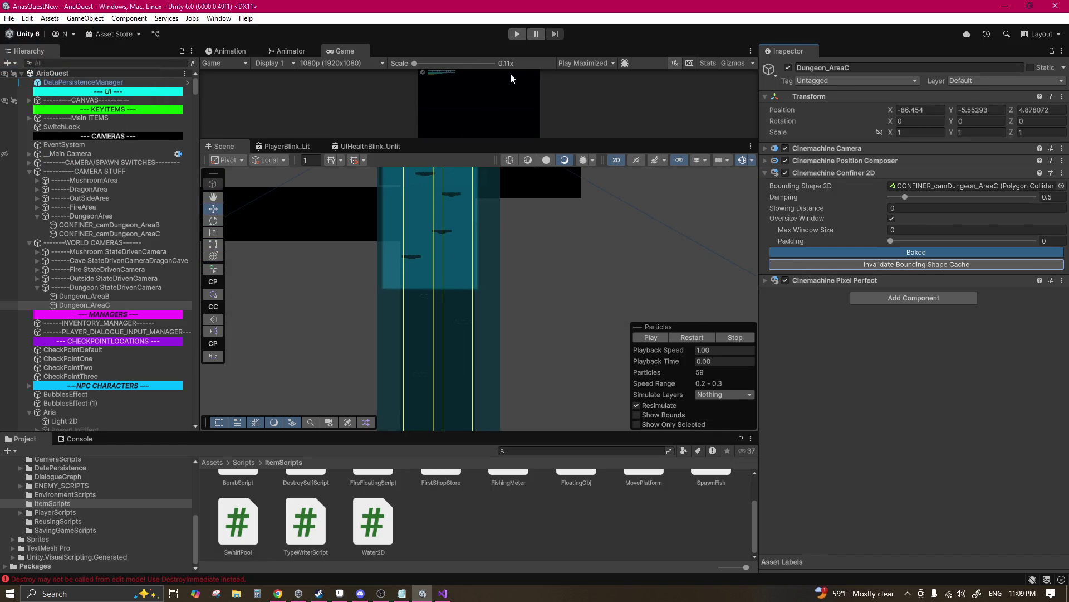
{"action": "left_click", "coordinate": [518, 35]}
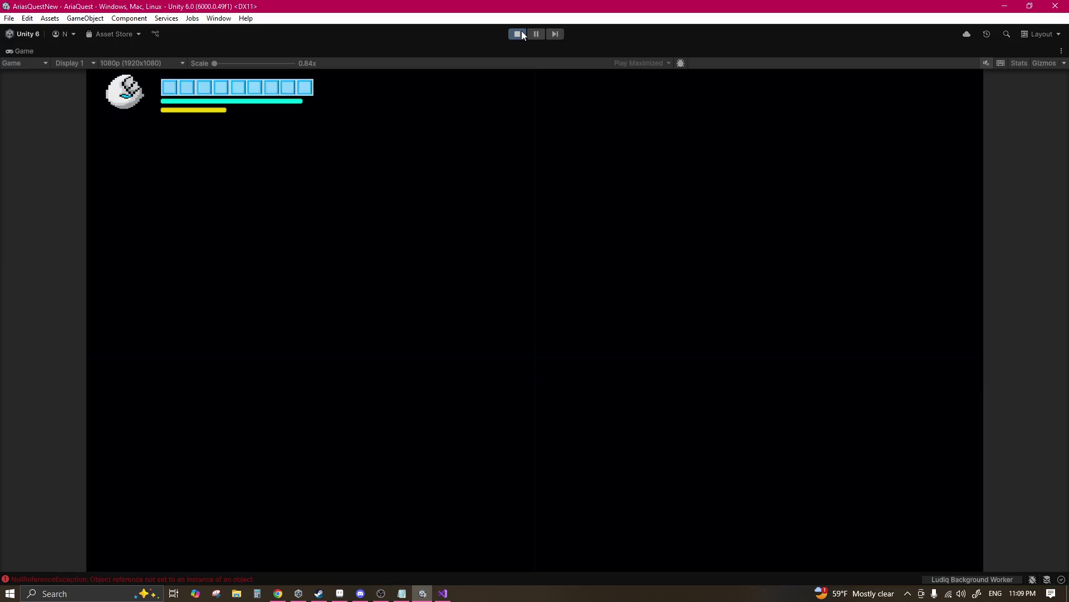
Step: Jump, pause and resume, then dash-slash the character across the room to the far-left wall
{"action": "key", "text": "space"}
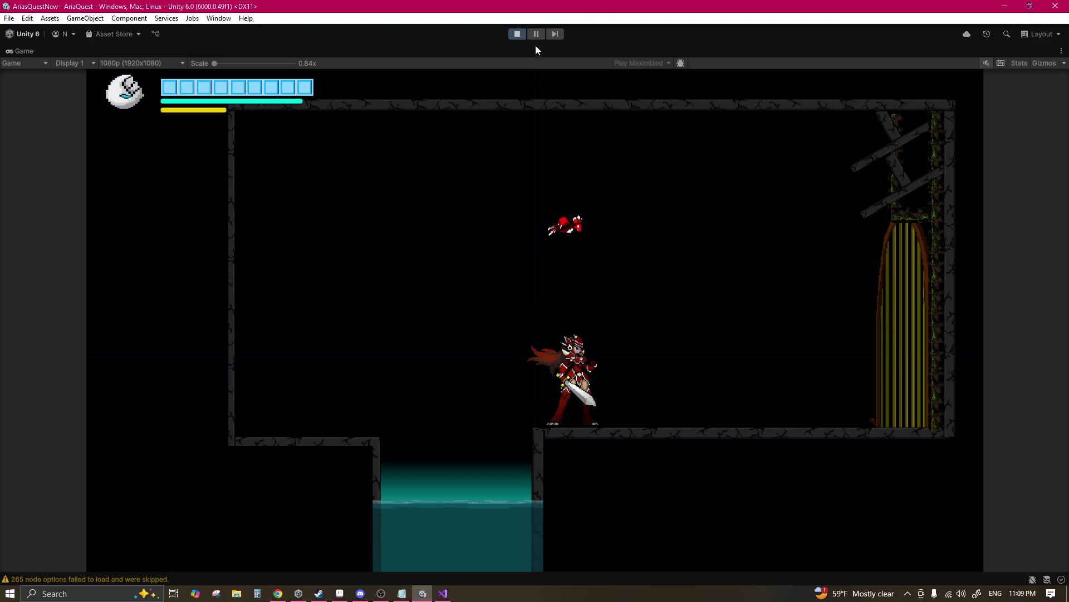
{"action": "left_click", "coordinate": [535, 35]}
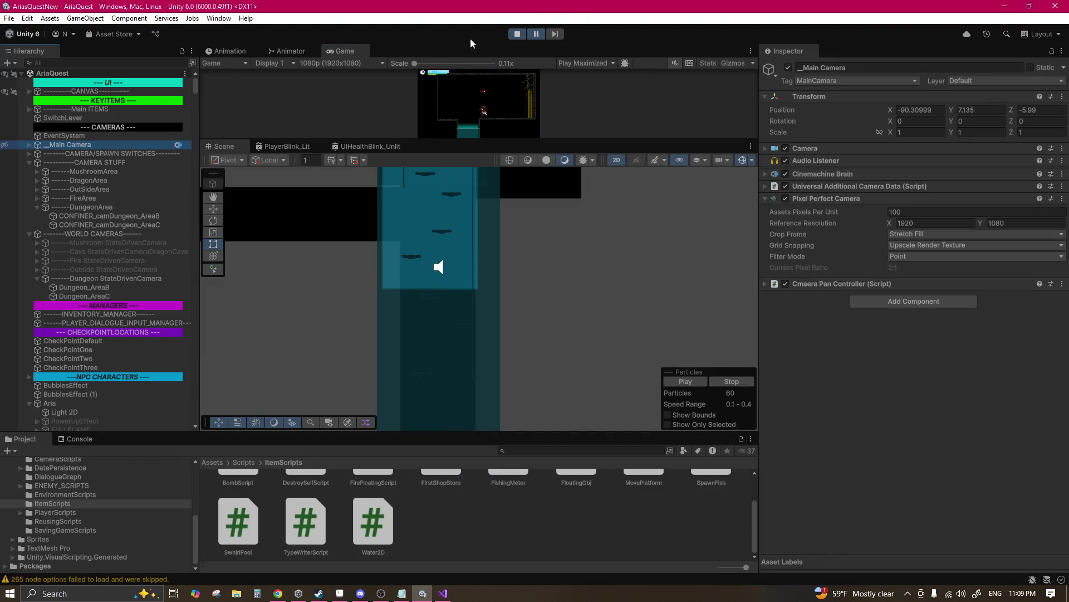
{"action": "left_click", "coordinate": [537, 35]}
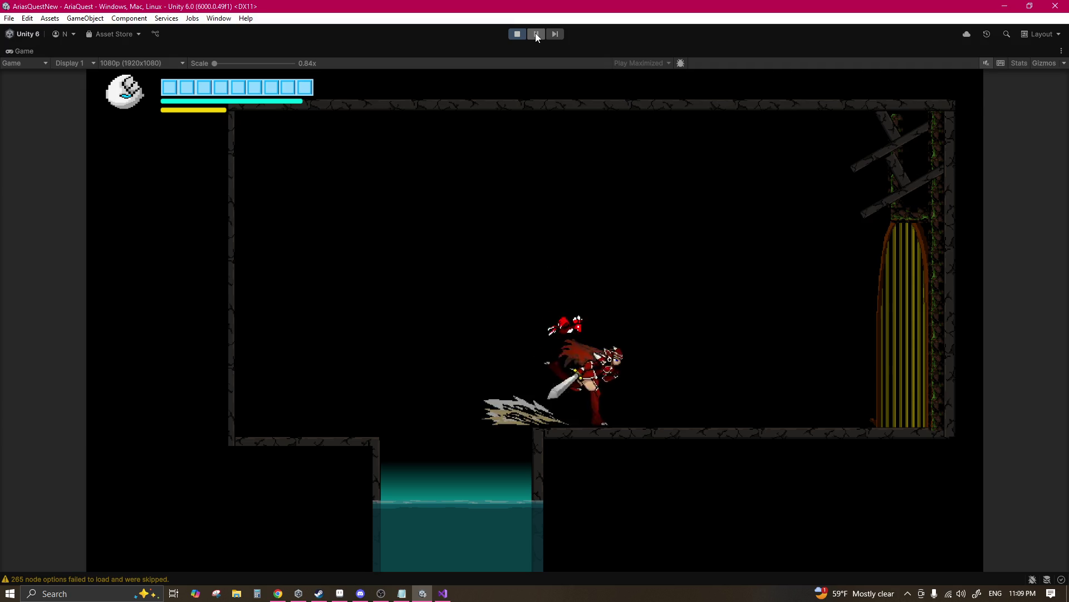
{"action": "key", "text": "Left"}
{"action": "key", "text": "Left"}
{"action": "key", "text": "Right"}
{"action": "key", "text": "Left"}
{"action": "key", "text": "Left"}
{"action": "key", "text": "space"}
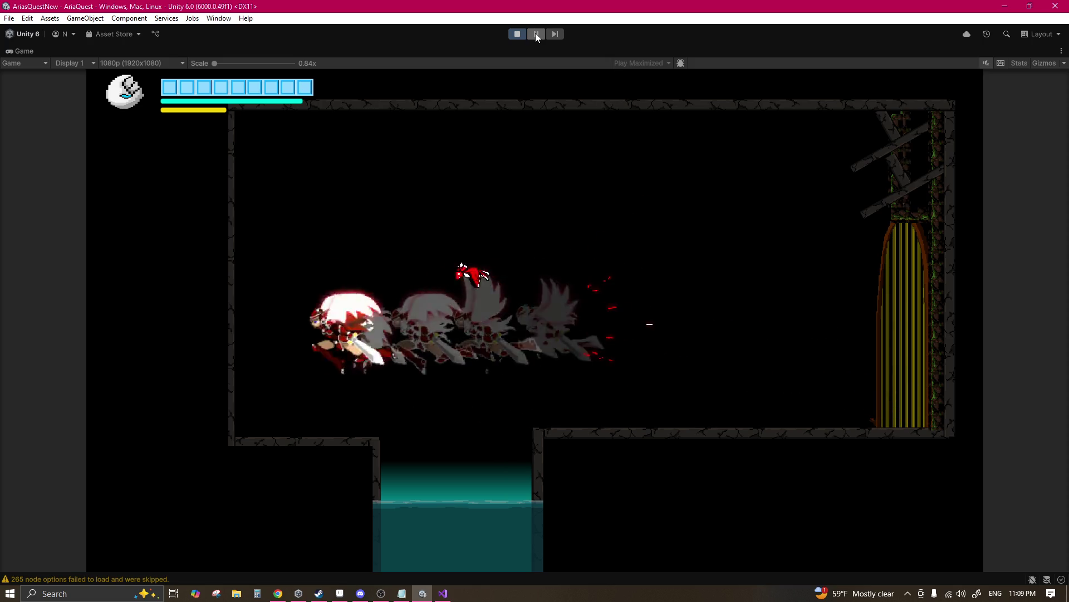
Step: Drop into the water pit, swim around the underwater room's platforms, then stop the playtest
{"action": "key", "text": "Right"}
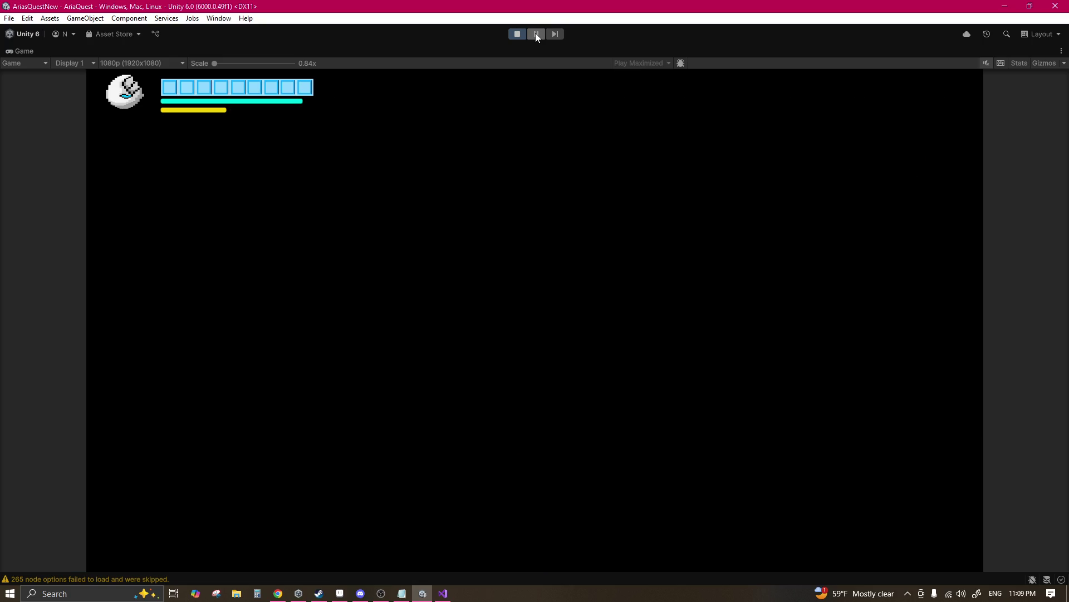
{"action": "key", "text": "Left"}
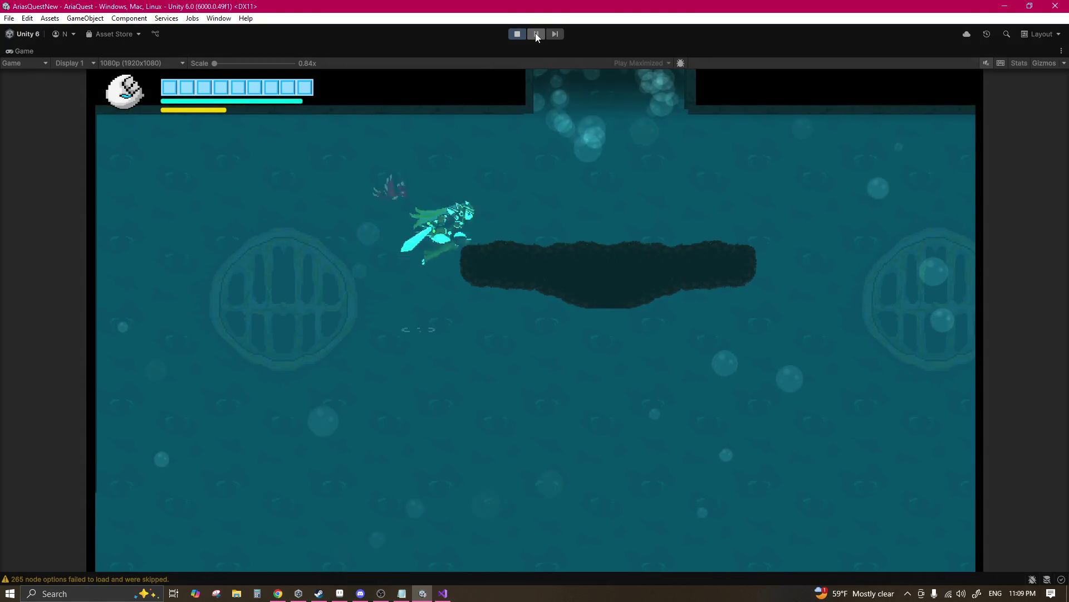
{"action": "key", "text": "Right"}
{"action": "key", "text": "Down"}
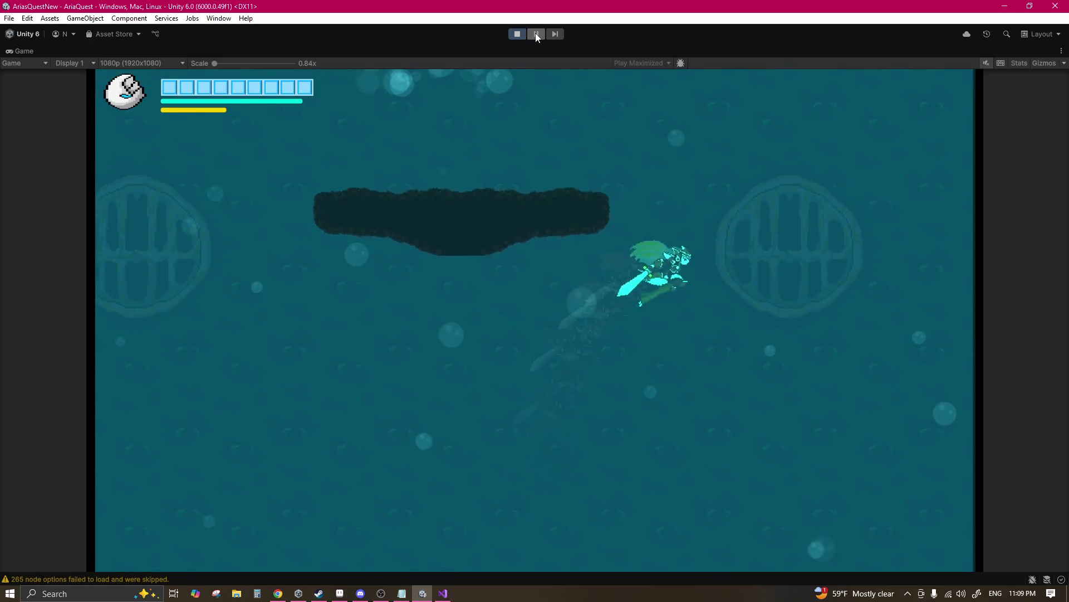
{"action": "key", "text": "Up"}
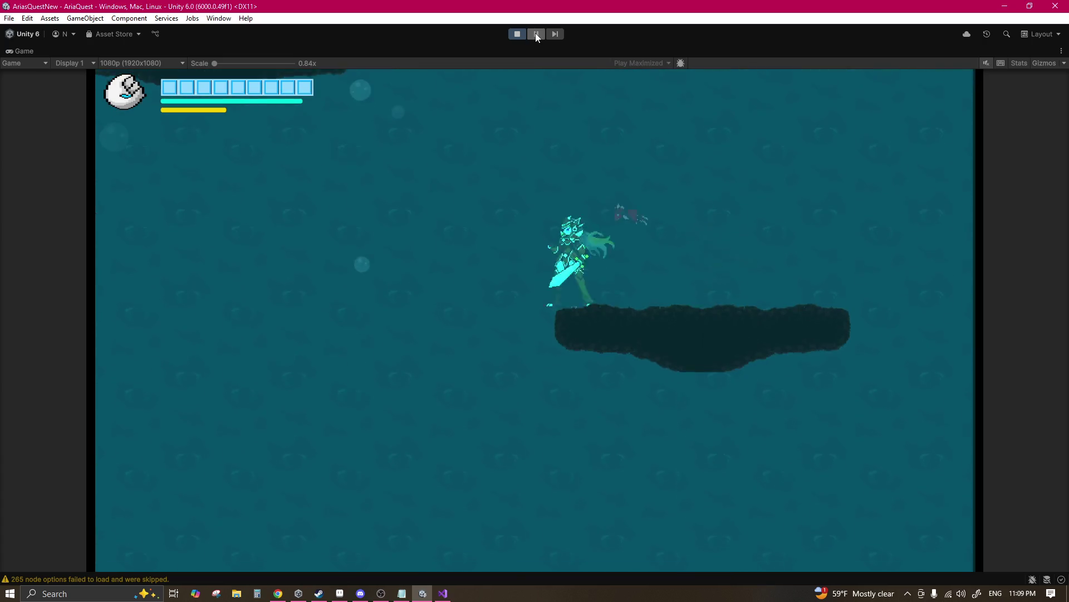
{"action": "key", "text": "Right"}
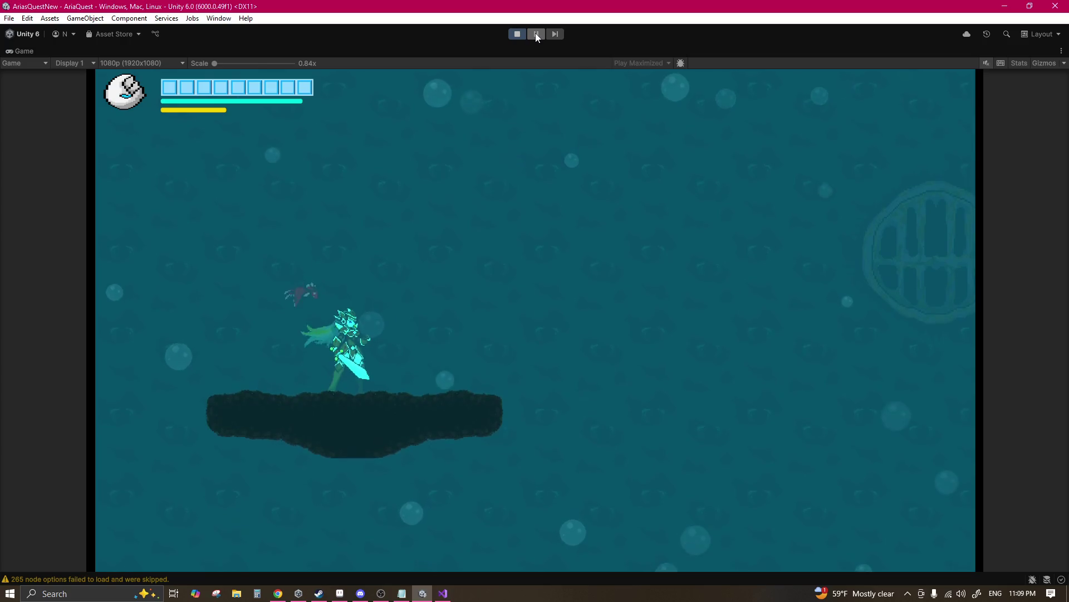
{"action": "left_click", "coordinate": [521, 34]}
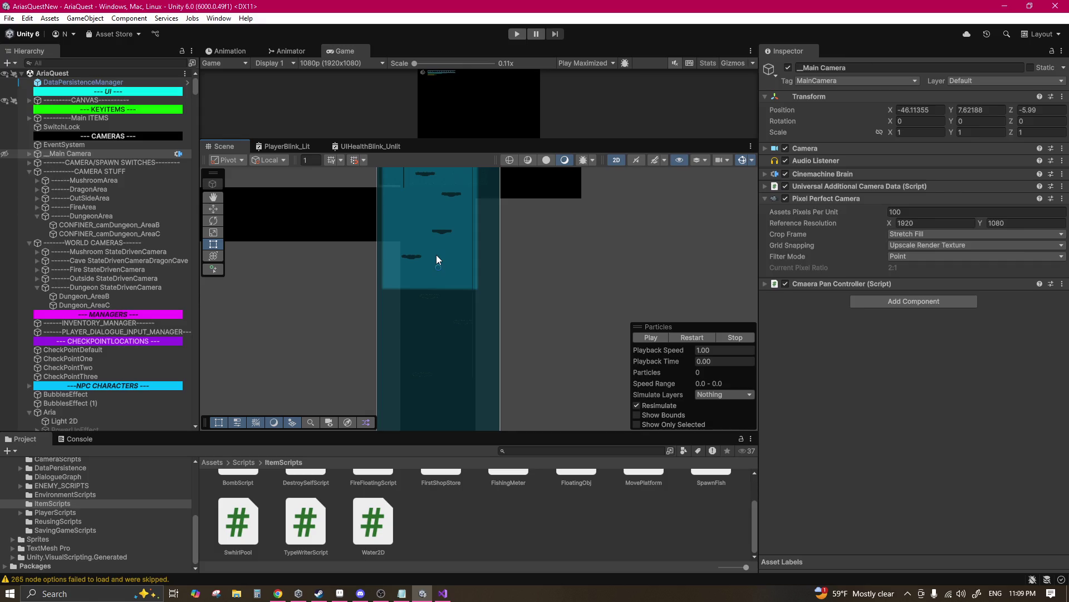
Step: Stretch the Water's Box Collider 2D down to the shaft floor (size Y 72.8401) and playtest
{"action": "left_click", "coordinate": [438, 254]}
{"action": "key", "text": "f"}
{"action": "left_click", "coordinate": [895, 271]}
{"action": "mouse_move", "coordinate": [416, 256]}
{"action": "left_mouse_down"}
{"action": "mouse_move", "coordinate": [520, 315]}
{"action": "mouse_move", "coordinate": [514, 215]}
{"action": "left_mouse_up"}
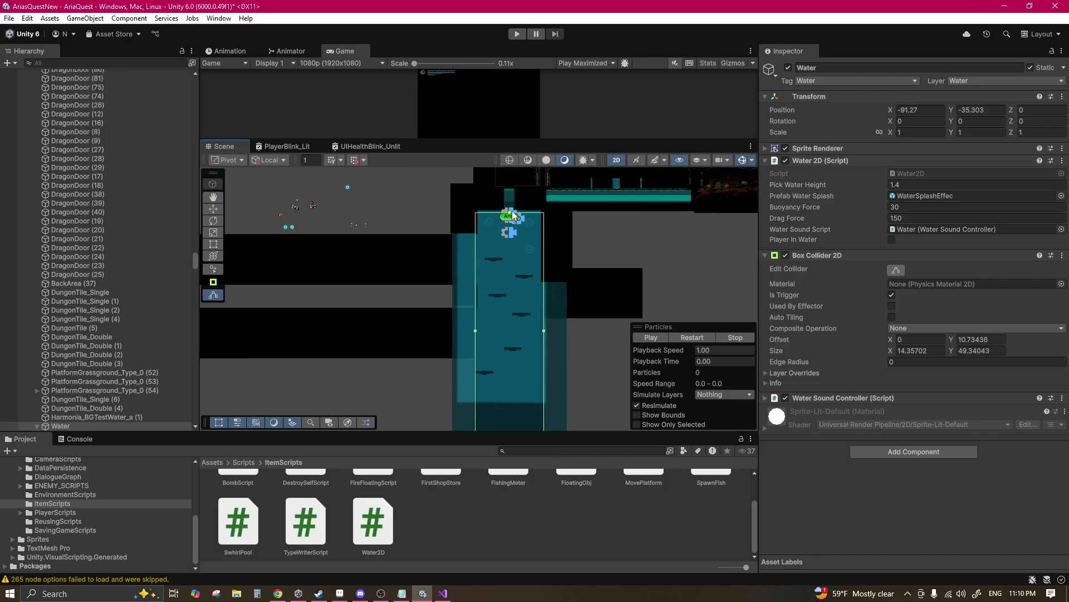
{"action": "scroll", "coordinate": [499, 276], "scroll_direction": "down", "scroll_amount": 5}
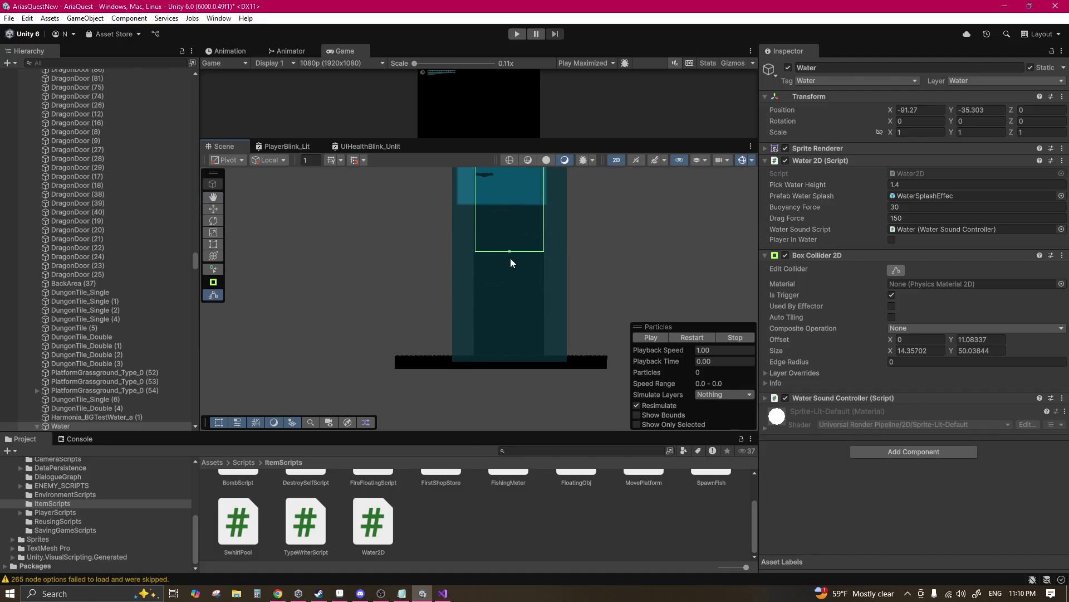
{"action": "left_click_drag", "start_coordinate": [509, 251], "coordinate": [511, 361]}
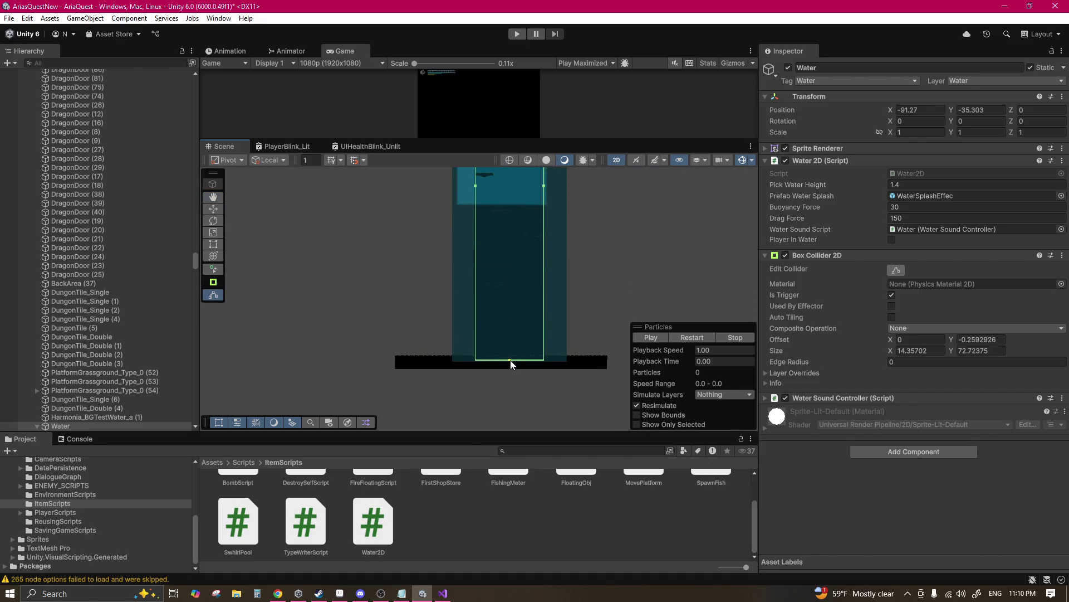
{"action": "left_click", "coordinate": [522, 35]}
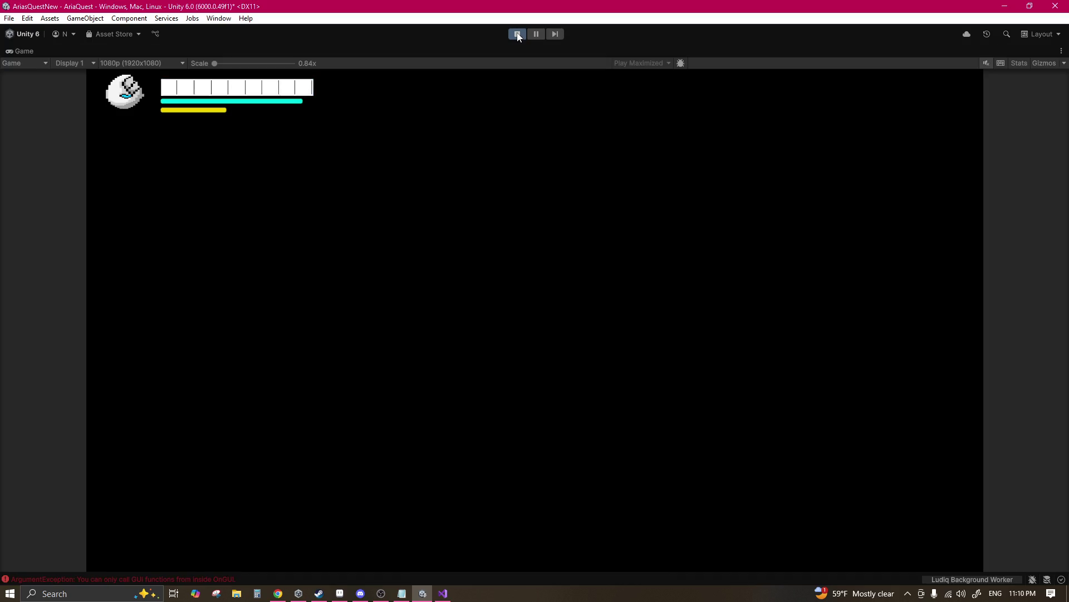
Step: Load a save from the main menu and walk the character off the ledge into the water
{"action": "key", "text": "Left"}
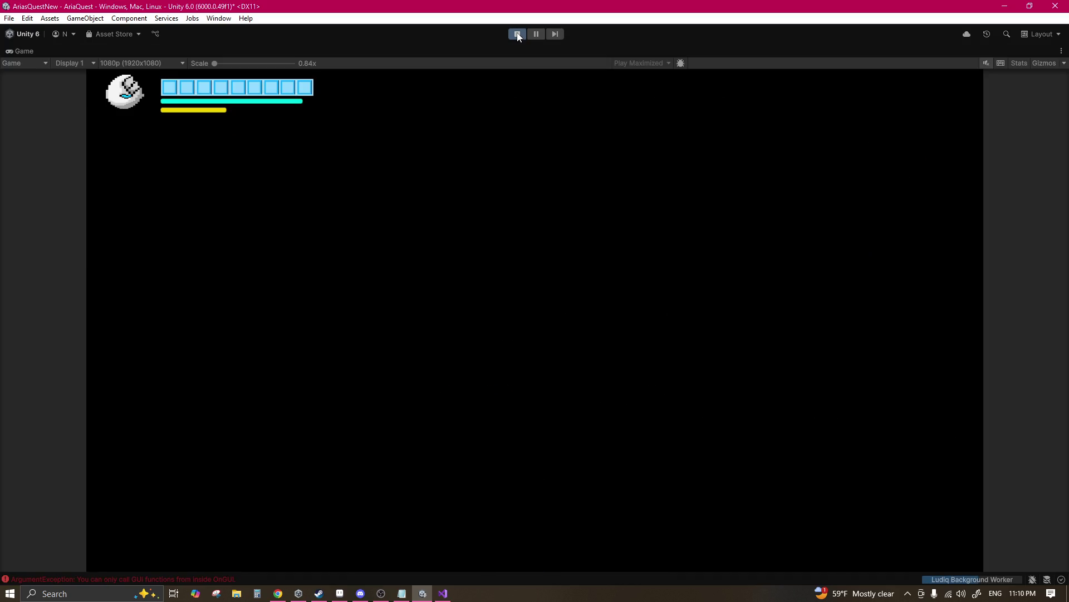
{"action": "key", "text": "Down"}
{"action": "key", "text": "Down"}
{"action": "key", "text": "Return"}
{"action": "key", "text": "Return"}
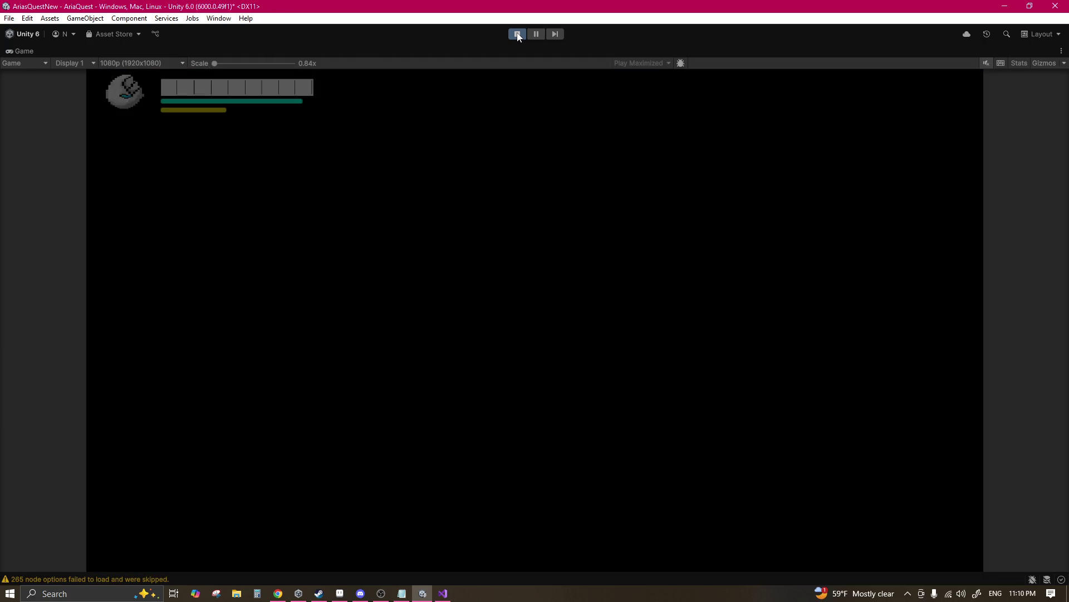
{"action": "key", "text": "Left"}
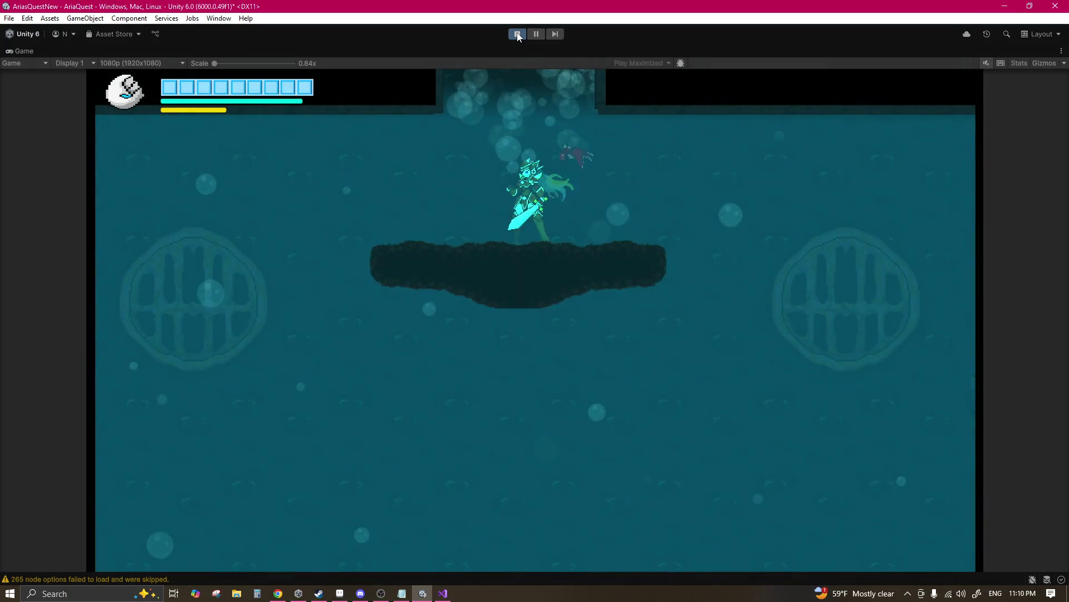
Step: Swim and slash down through the deepened shaft toward its floor, then stop Play mode
{"action": "key", "text": "Left"}
{"action": "key", "text": "x"}
{"action": "key", "text": "Right"}
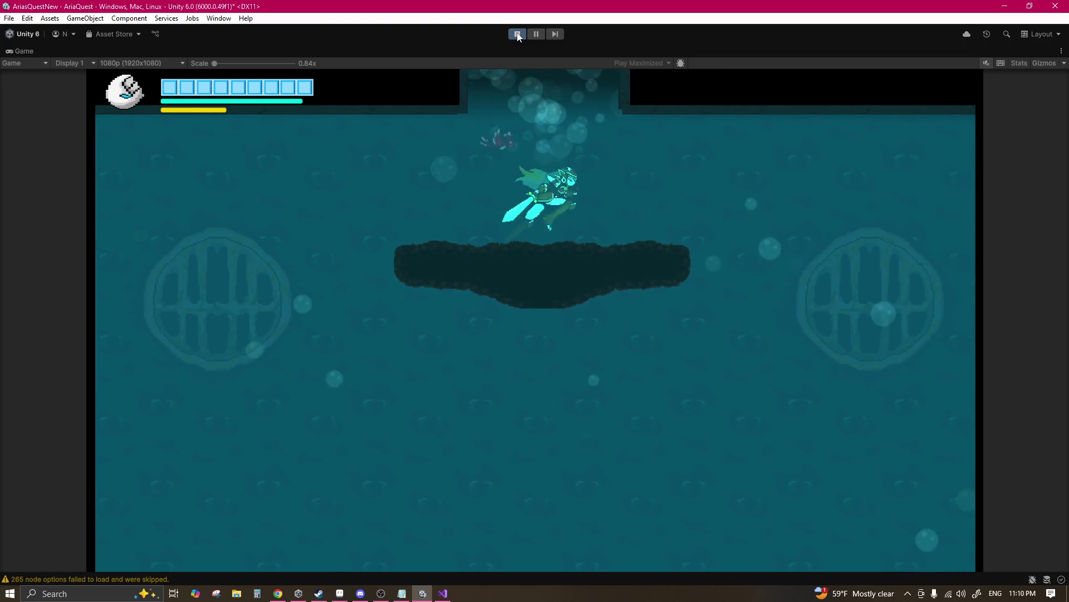
{"action": "key", "text": "Down"}
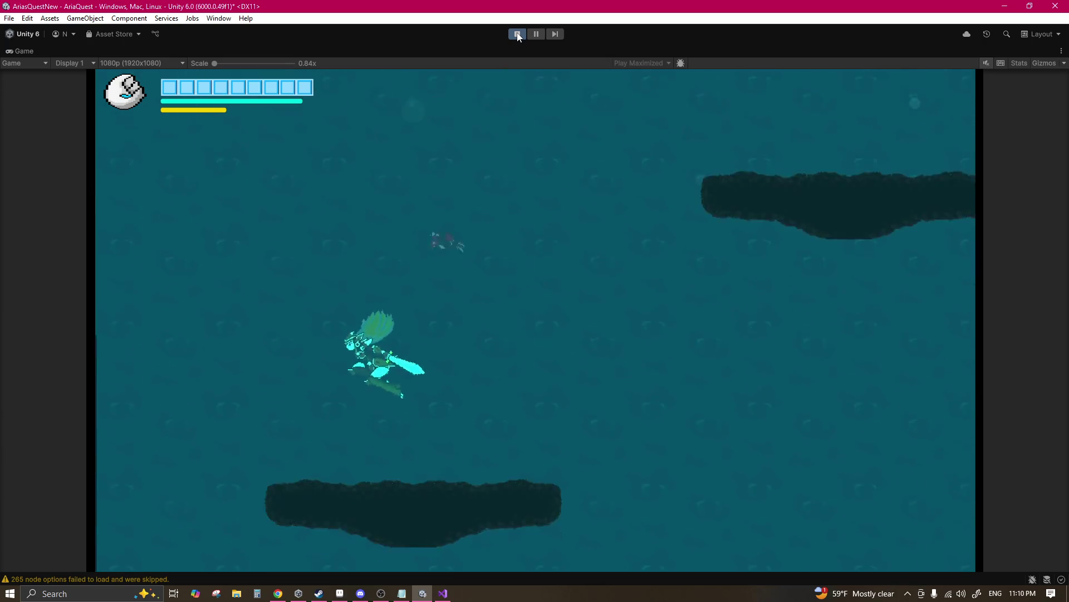
{"action": "key", "text": "Left"}
{"action": "key", "text": "Right"}
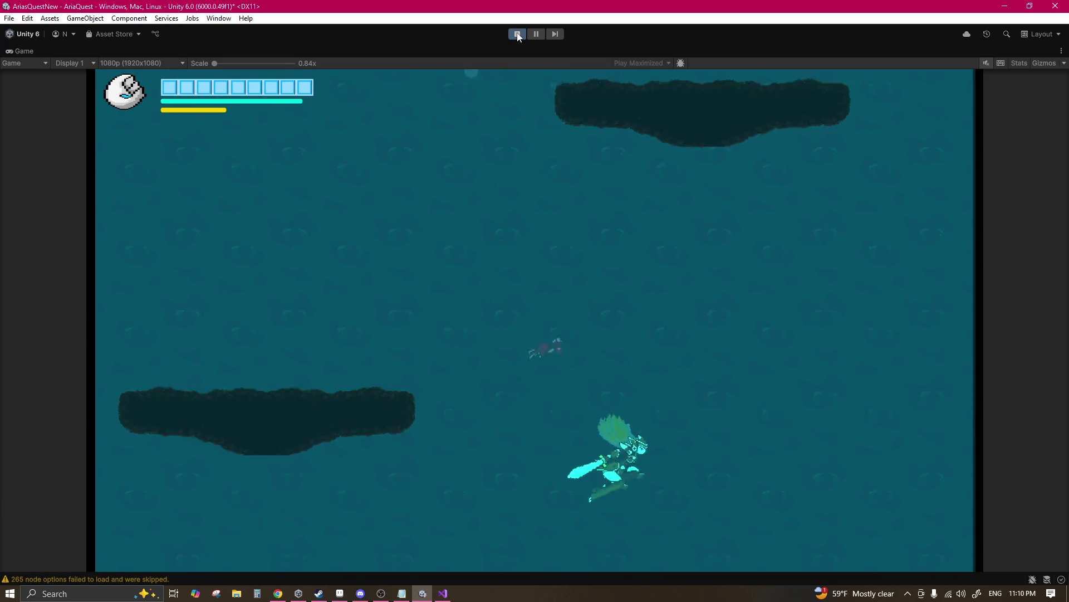
{"action": "key", "text": "Up"}
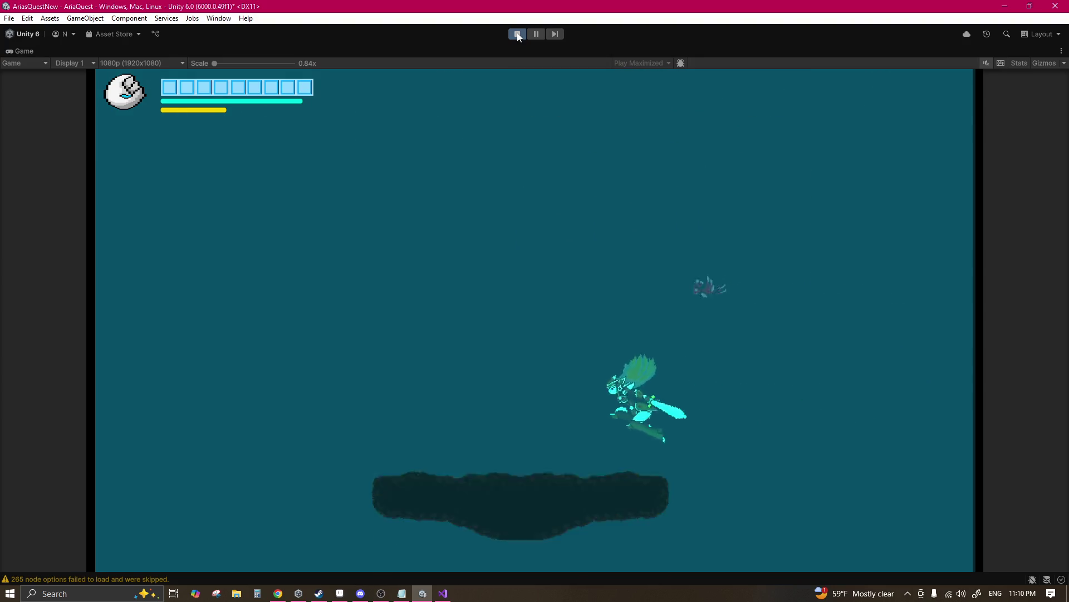
{"action": "key", "text": "Left"}
{"action": "key", "text": "Down"}
{"action": "key", "text": "Right"}
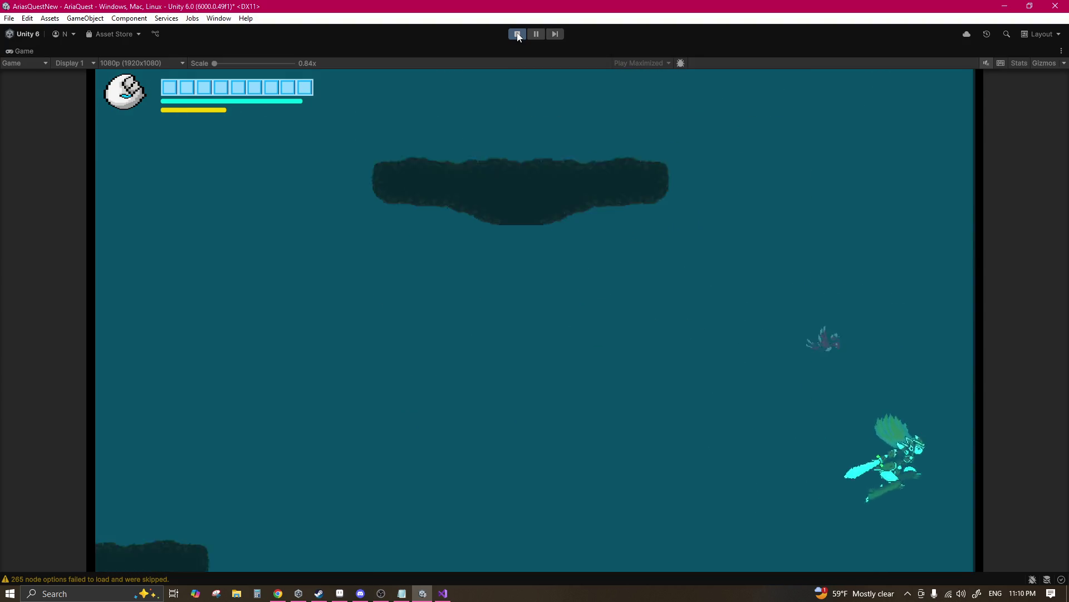
{"action": "left_click", "coordinate": [517, 35]}
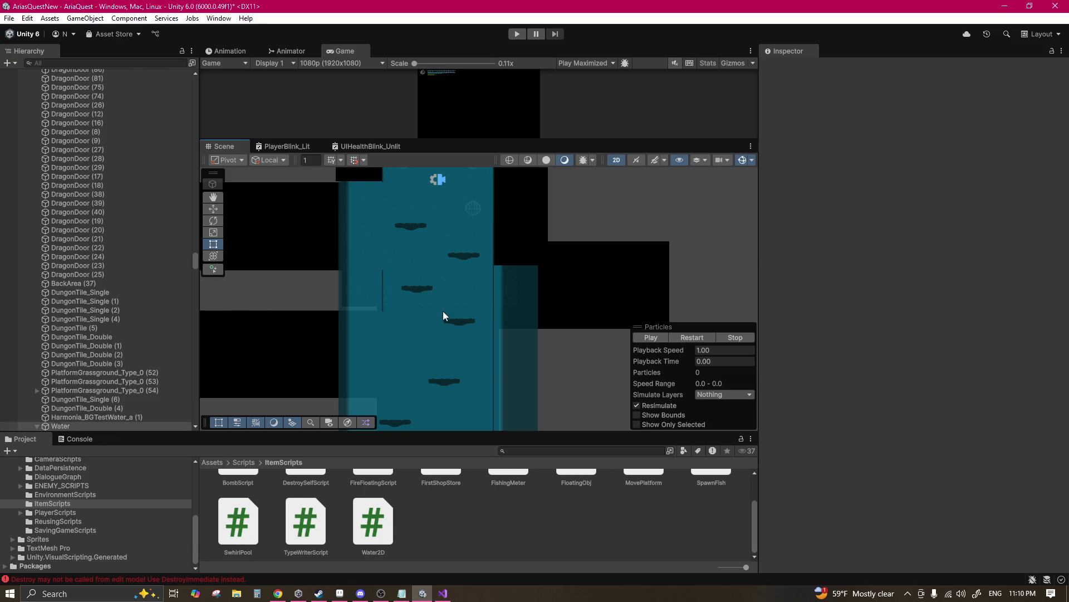
Step: Extend WaterBrickBG's bottom edge to Y -19.3881 with the Rect tool, then enter Play mode
{"action": "left_click", "coordinate": [443, 310]}
{"action": "scroll", "coordinate": [449, 249], "scroll_direction": "up", "scroll_amount": 2}
{"action": "key", "text": "t"}
{"action": "left_click_drag", "start_coordinate": [453, 222], "coordinate": [441, 395]}
{"action": "scroll", "coordinate": [437, 303], "scroll_direction": "up", "scroll_amount": 5}
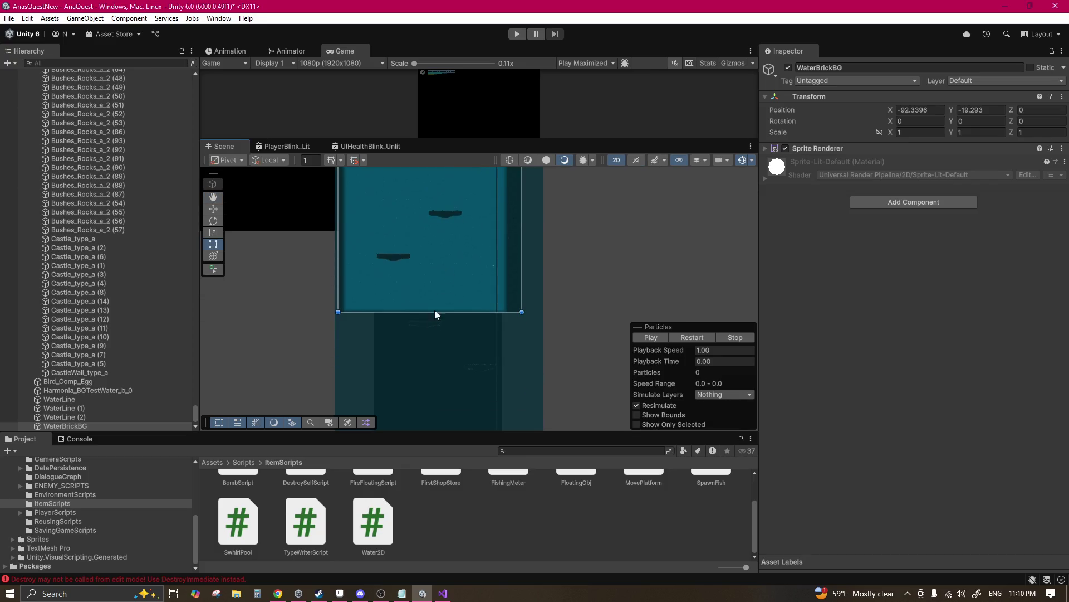
{"action": "left_click_drag", "start_coordinate": [437, 290], "coordinate": [440, 295]}
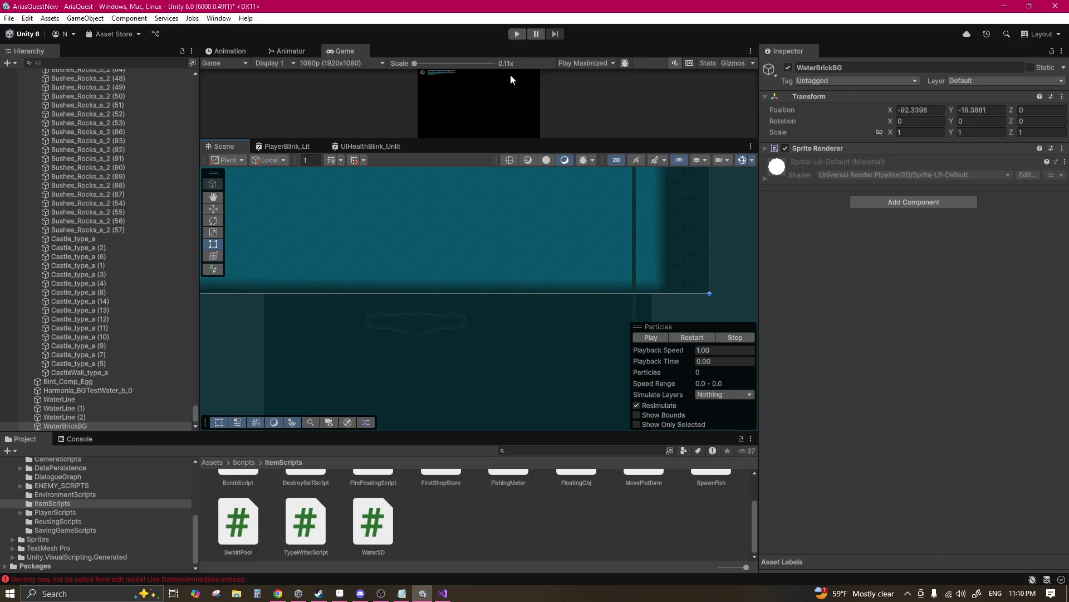
{"action": "left_click", "coordinate": [526, 35]}
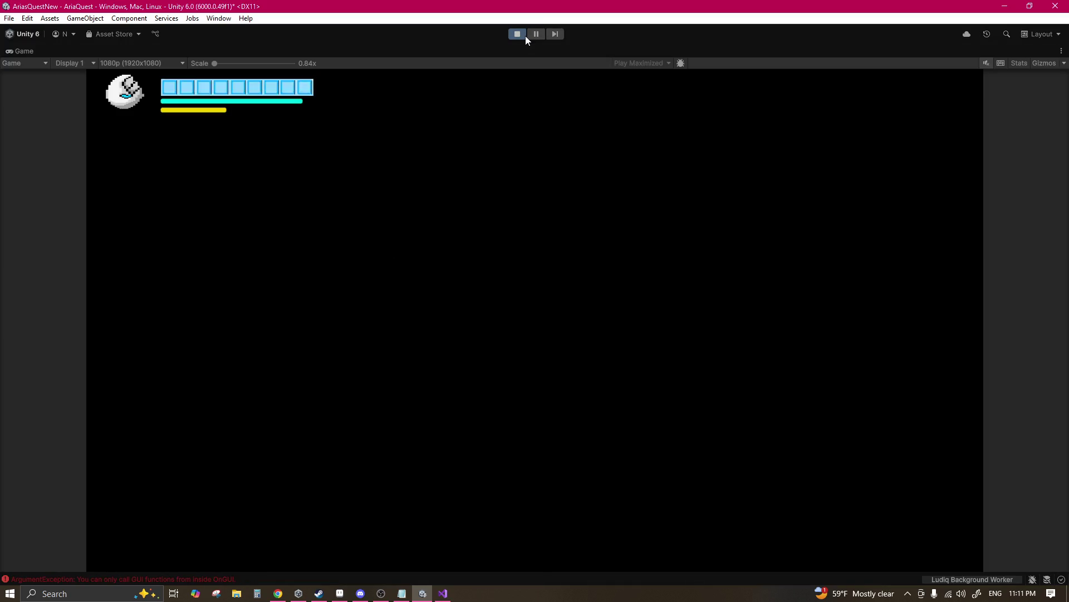
Step: Load the first save slot and start diving down the shaft
{"action": "key", "text": "Down"}
{"action": "key", "text": "Down"}
{"action": "key", "text": "Return"}
{"action": "key", "text": "Return"}
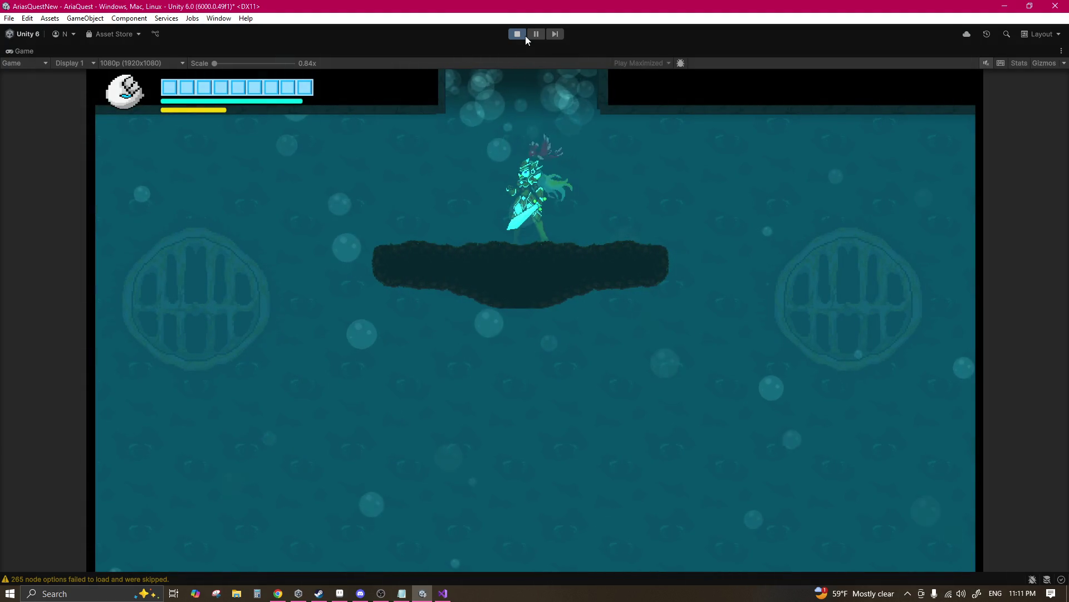
{"action": "key", "text": "Right"}
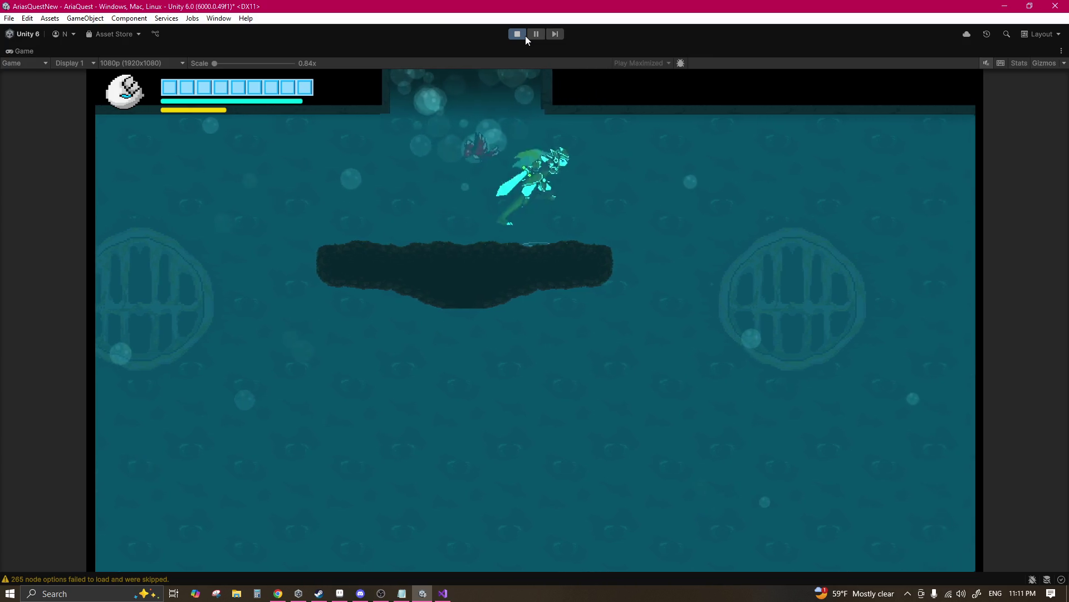
{"action": "key", "text": "Right"}
{"action": "key", "text": "Down"}
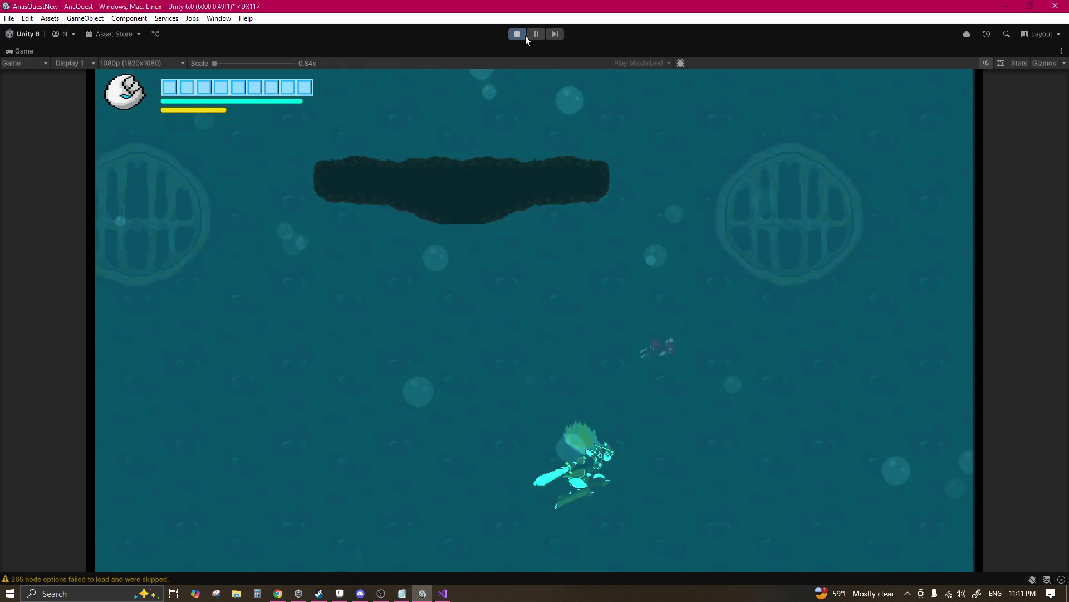
Step: Descend into the darker deep water, dash left, and rise back up the shaft
{"action": "key", "text": "Up"}
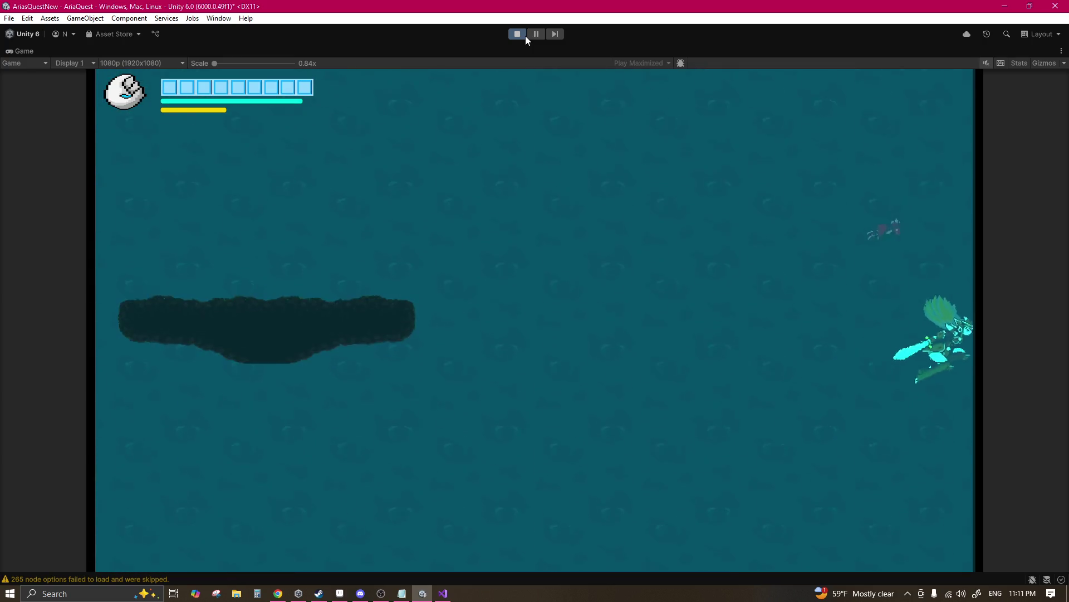
{"action": "key", "text": "Down"}
{"action": "key", "text": "Right"}
{"action": "key", "text": "Down"}
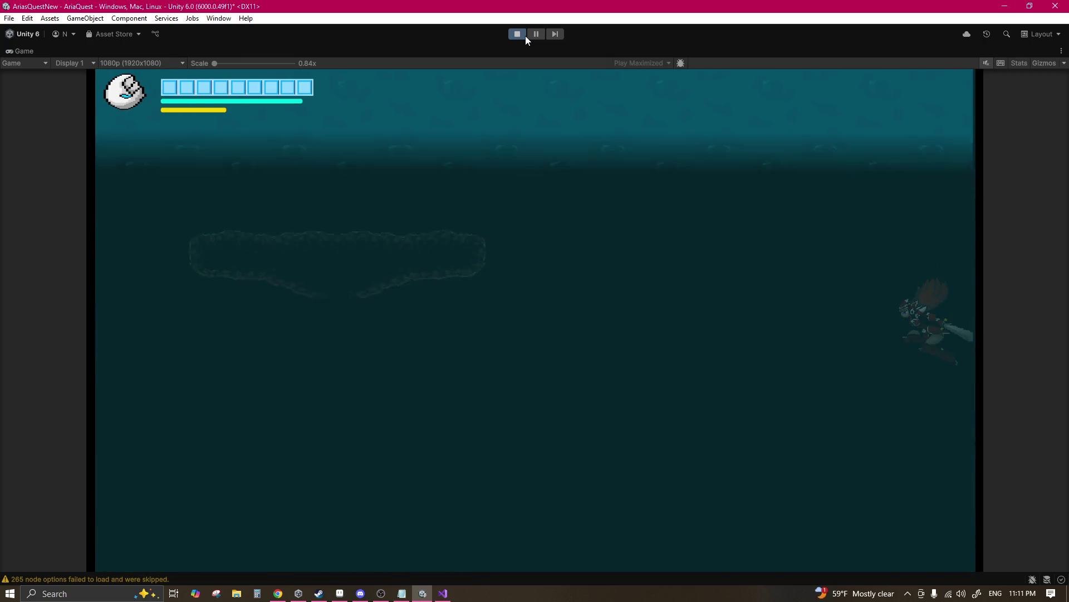
{"action": "key", "text": "Left"}
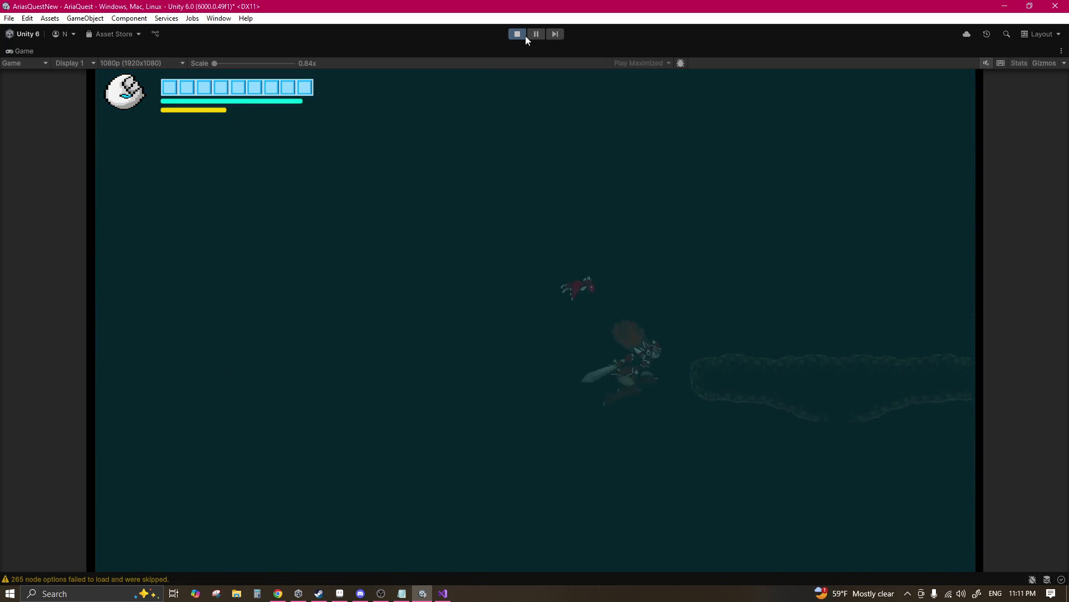
{"action": "key", "text": "Up"}
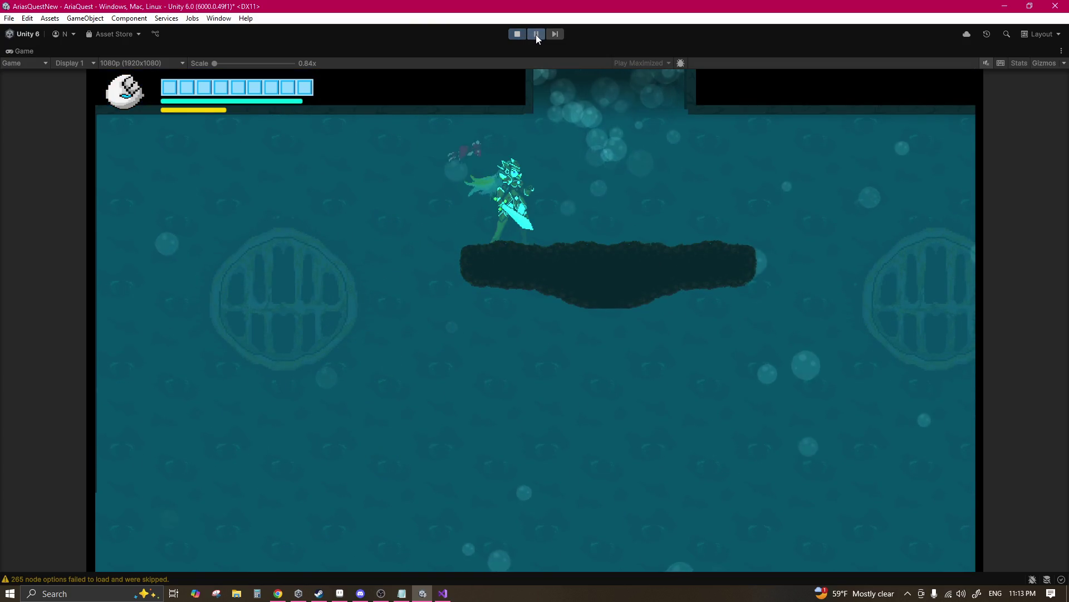
Step: Pause the game once the character stands below the shaft's top opening
{"action": "left_click", "coordinate": [536, 35]}
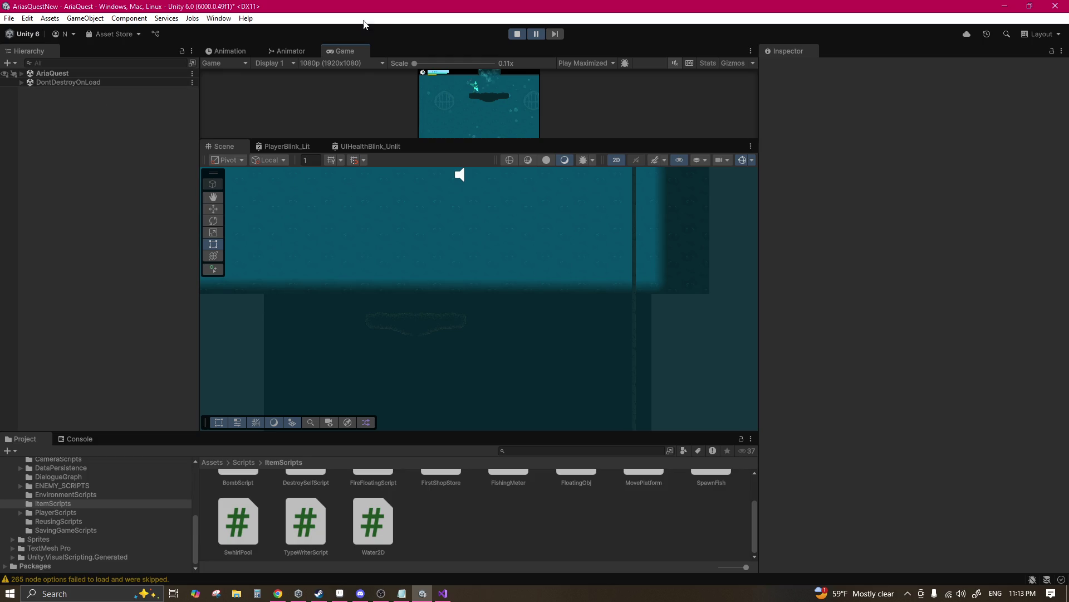
Step: Stop the playtest, duplicate BubblesEffect (1) as BubblesEffect (2), and move it lower
{"action": "left_click", "coordinate": [517, 34]}
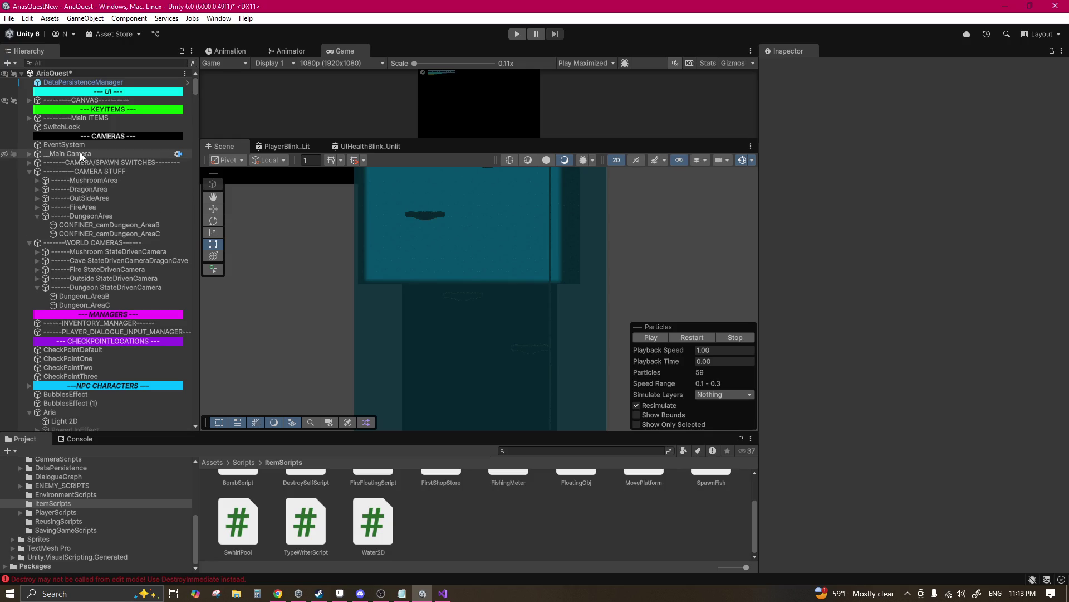
{"action": "double_click", "coordinate": [66, 401]}
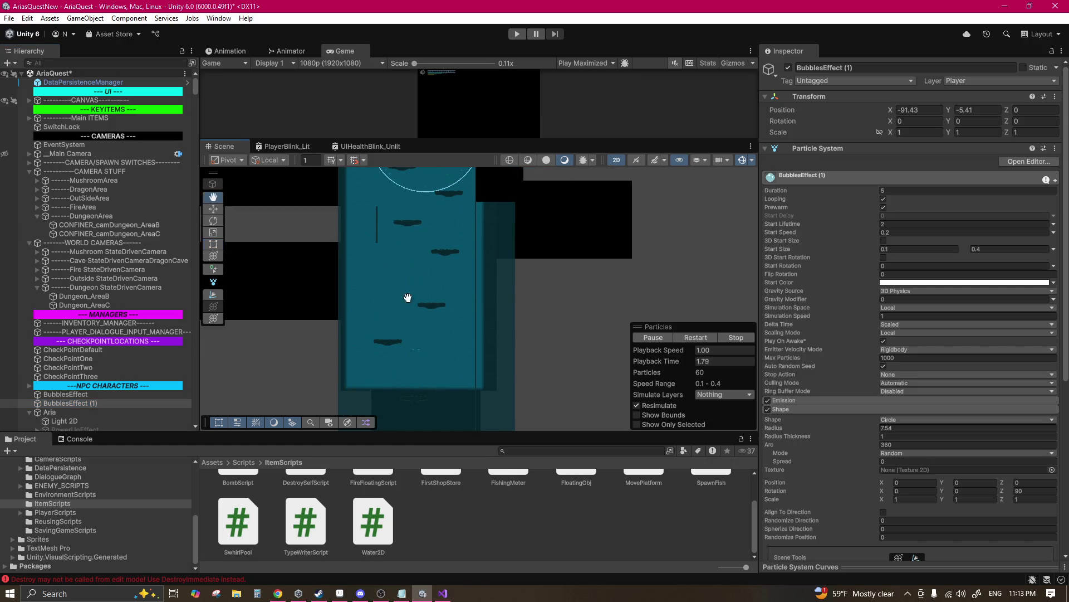
{"action": "scroll", "coordinate": [429, 246], "scroll_direction": "up", "scroll_amount": 5}
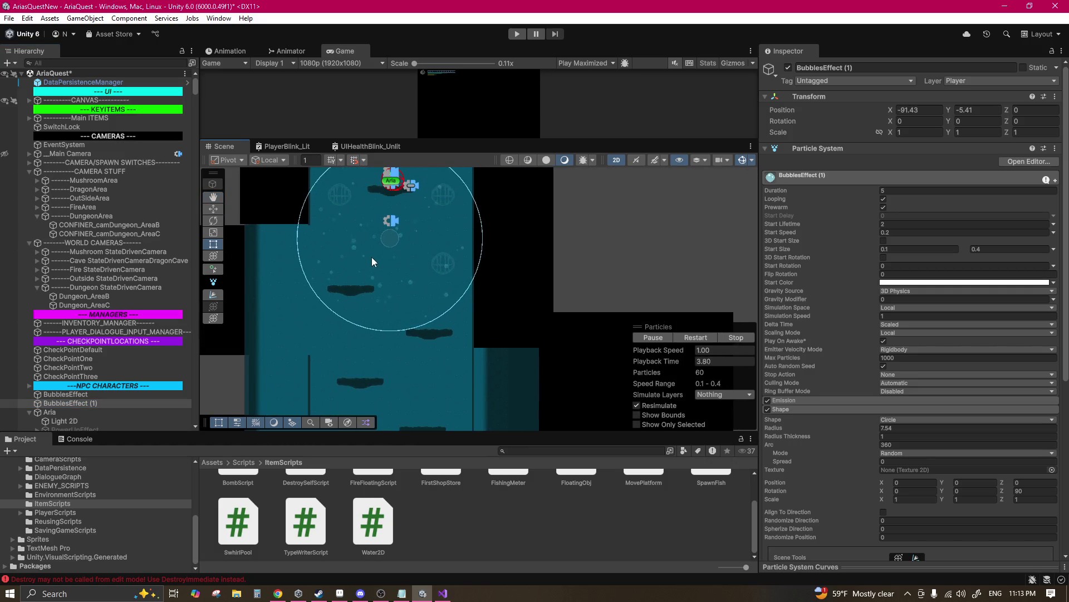
{"action": "left_click", "coordinate": [57, 502]}
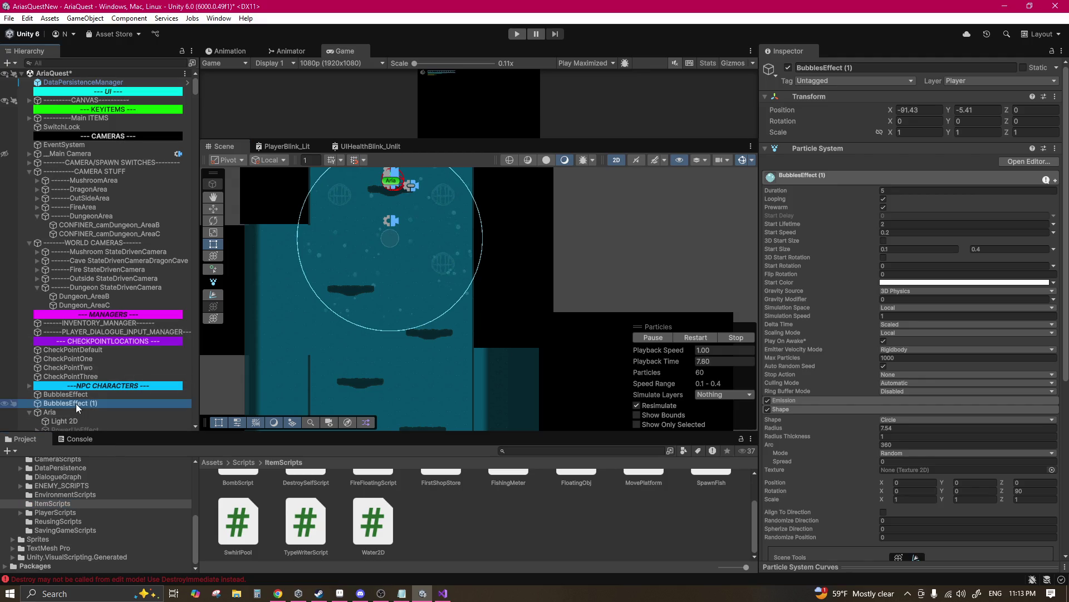
{"action": "key", "text": "ctrl+d"}
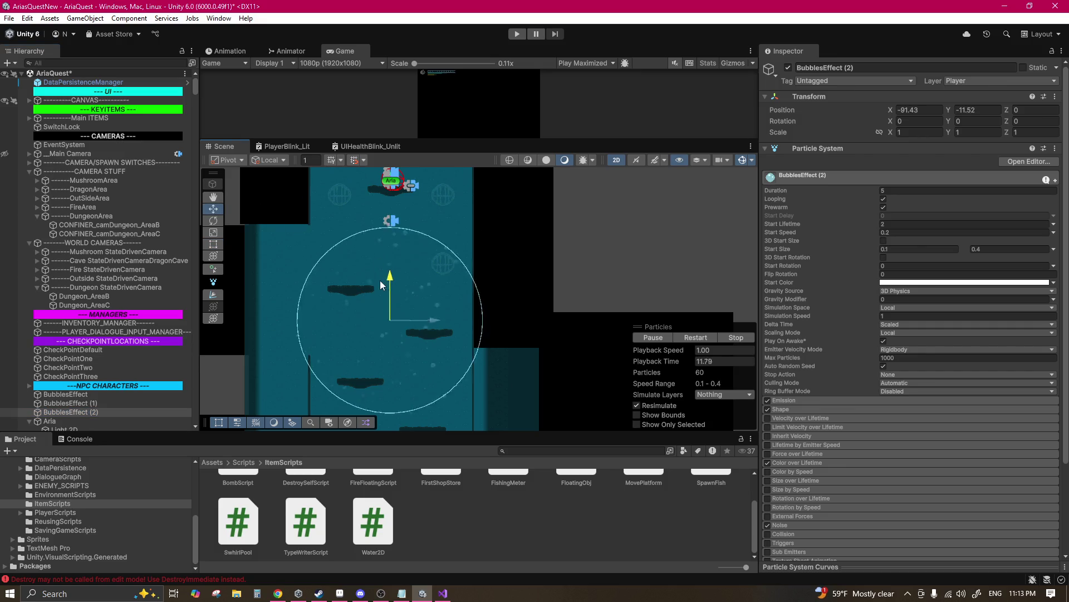
{"action": "left_click_drag", "start_coordinate": [372, 337], "coordinate": [394, 301]}
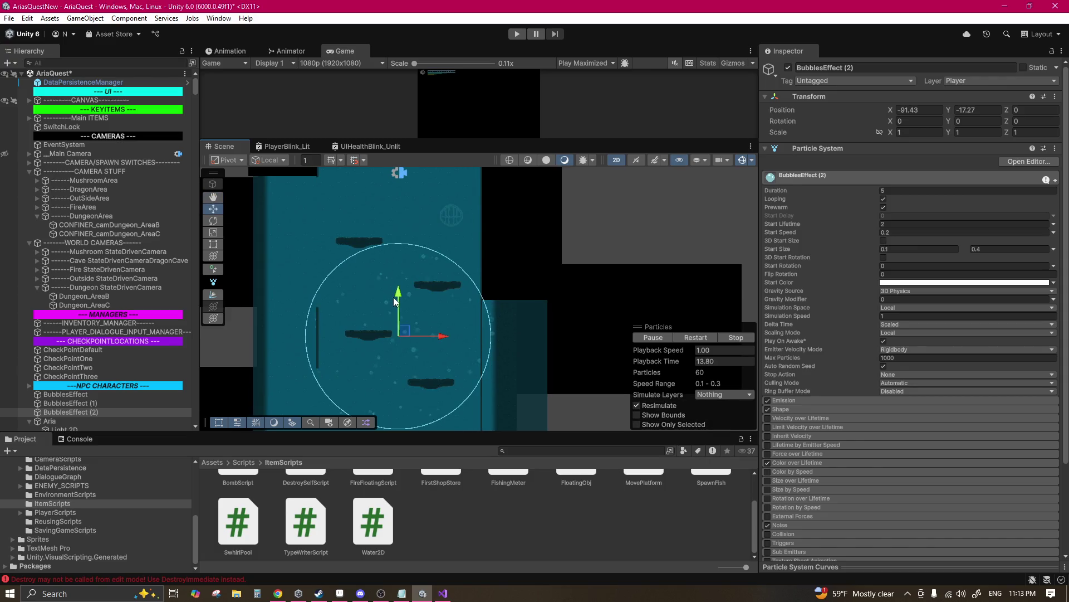
Step: Hide particle shape outlines and place BubblesEffect (3) deeper in the shaft at Y -31.41
{"action": "left_click", "coordinate": [88, 402], "text": "ctrl"}
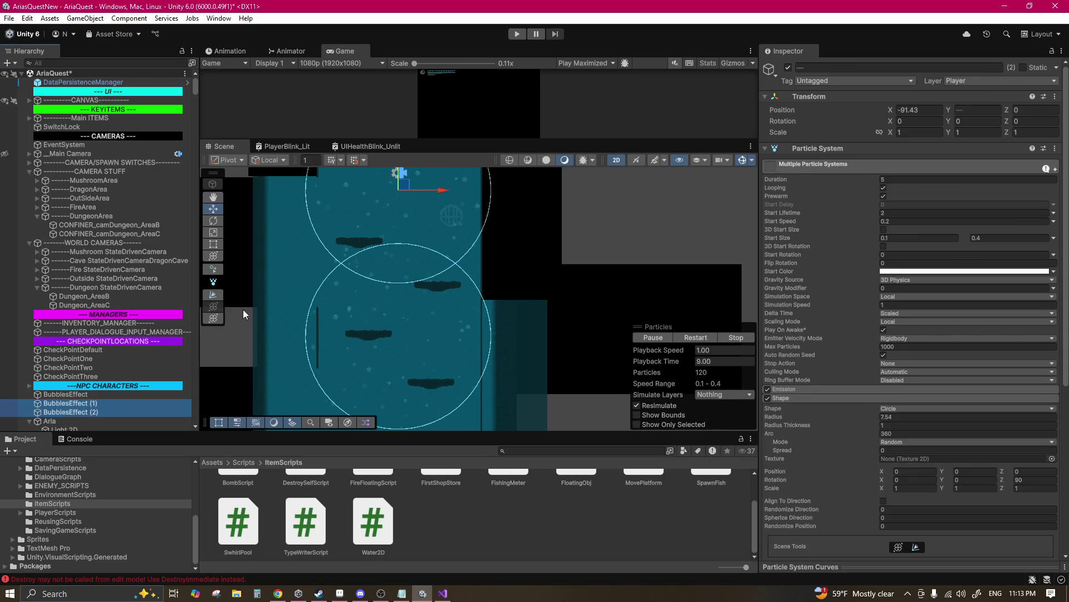
{"action": "left_click", "coordinate": [742, 160]}
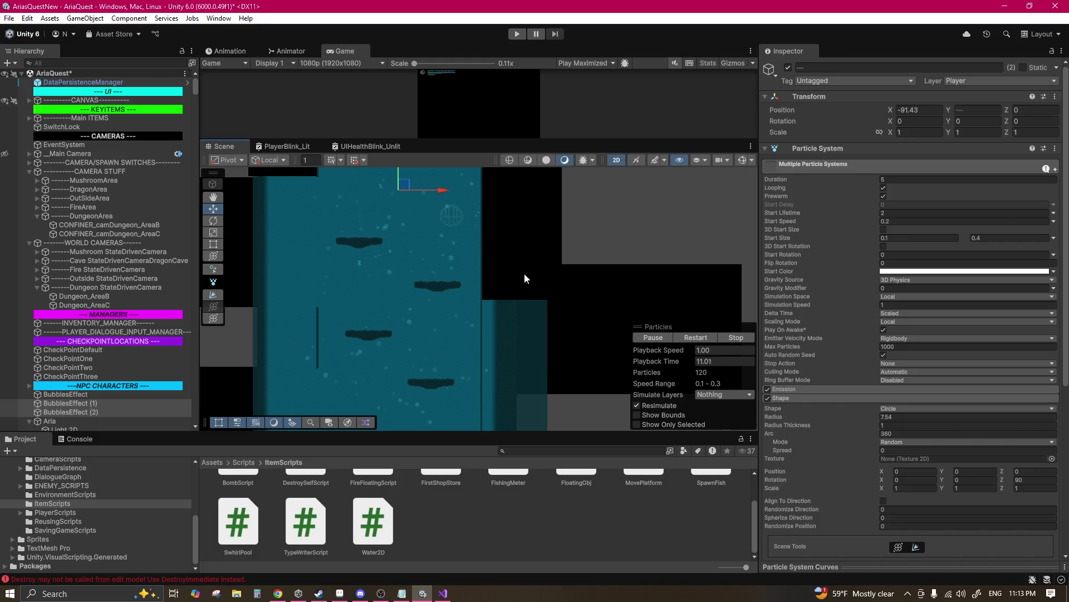
{"action": "double_click", "coordinate": [85, 411]}
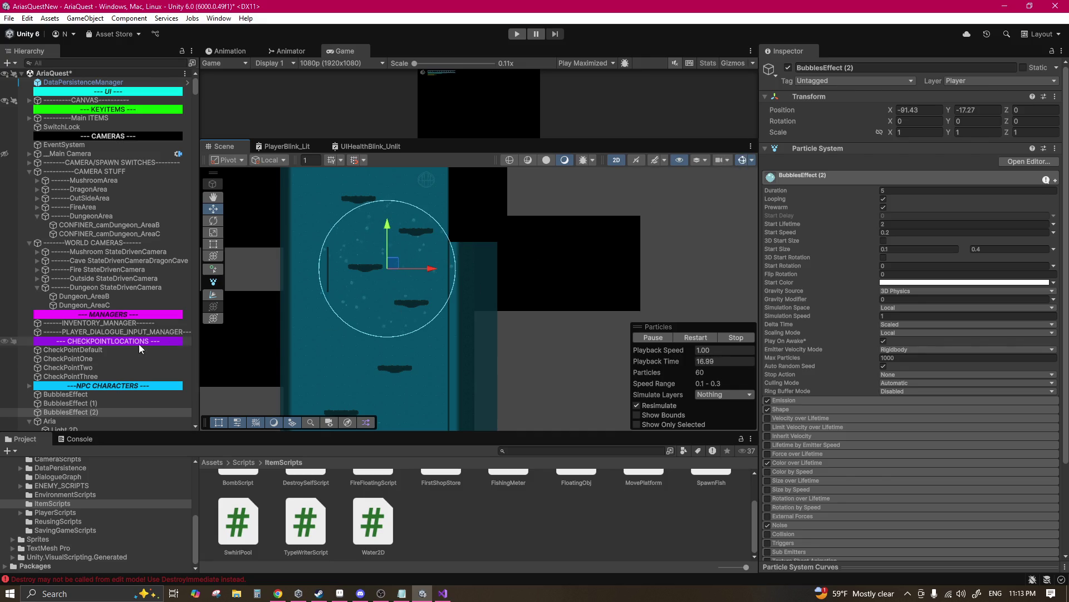
{"action": "left_click", "coordinate": [87, 412]}
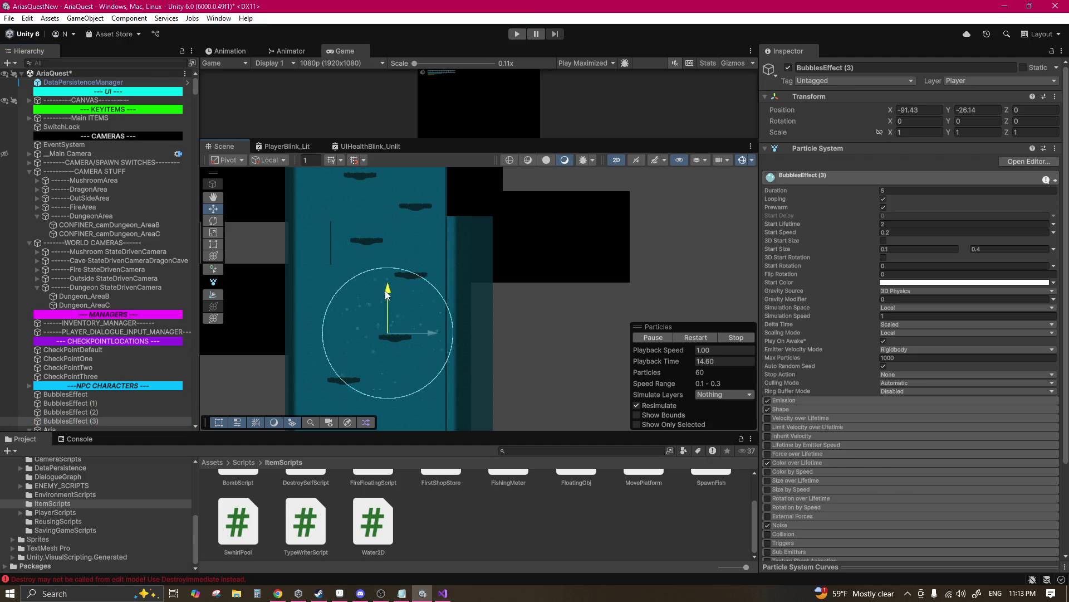
{"action": "left_click_drag", "start_coordinate": [384, 310], "coordinate": [375, 265]}
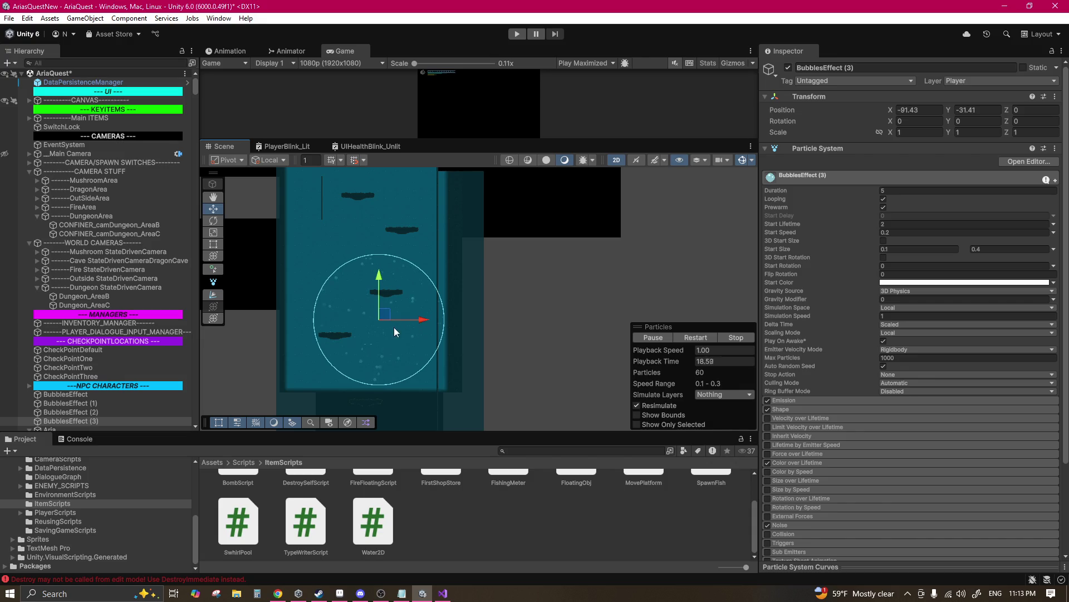
{"action": "left_click_drag", "start_coordinate": [393, 326], "coordinate": [377, 271]}
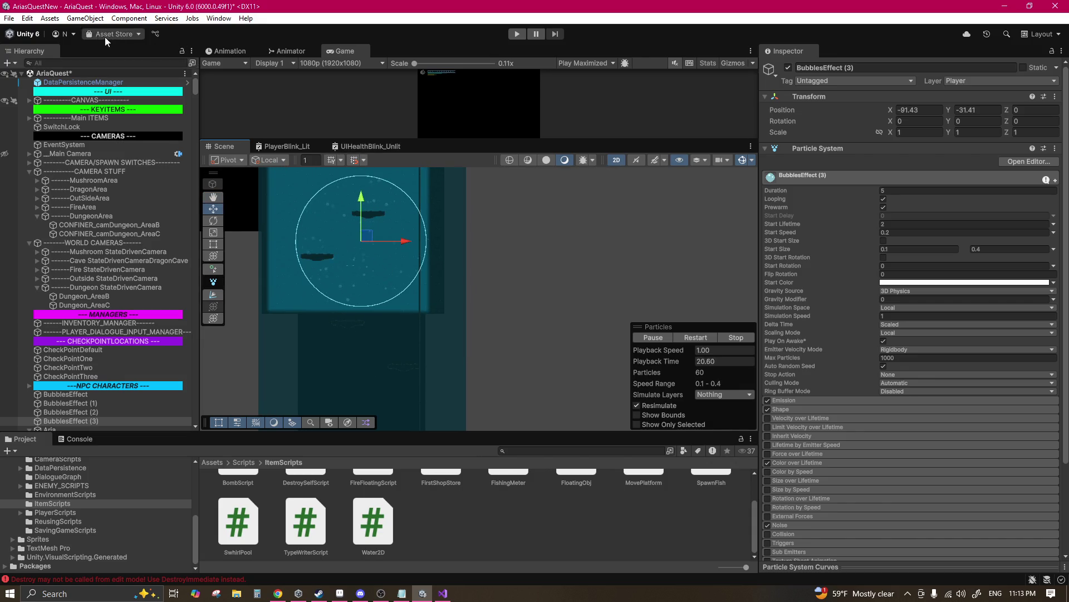
{"action": "left_click", "coordinate": [16, 19]}
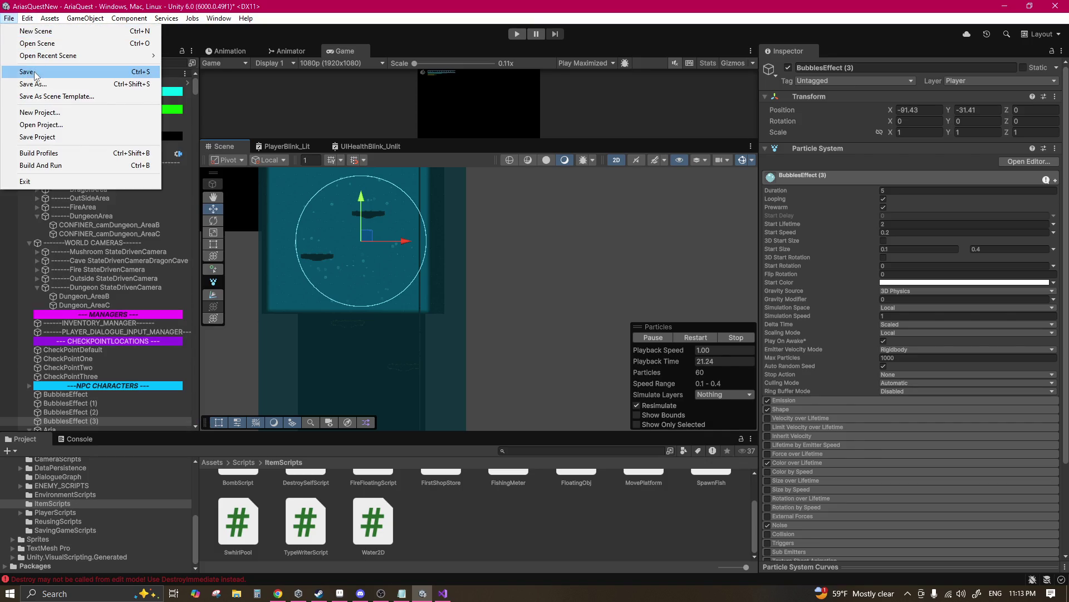
Step: Save the scene, start Play mode, and load the first save slot
{"action": "left_click", "coordinate": [35, 72]}
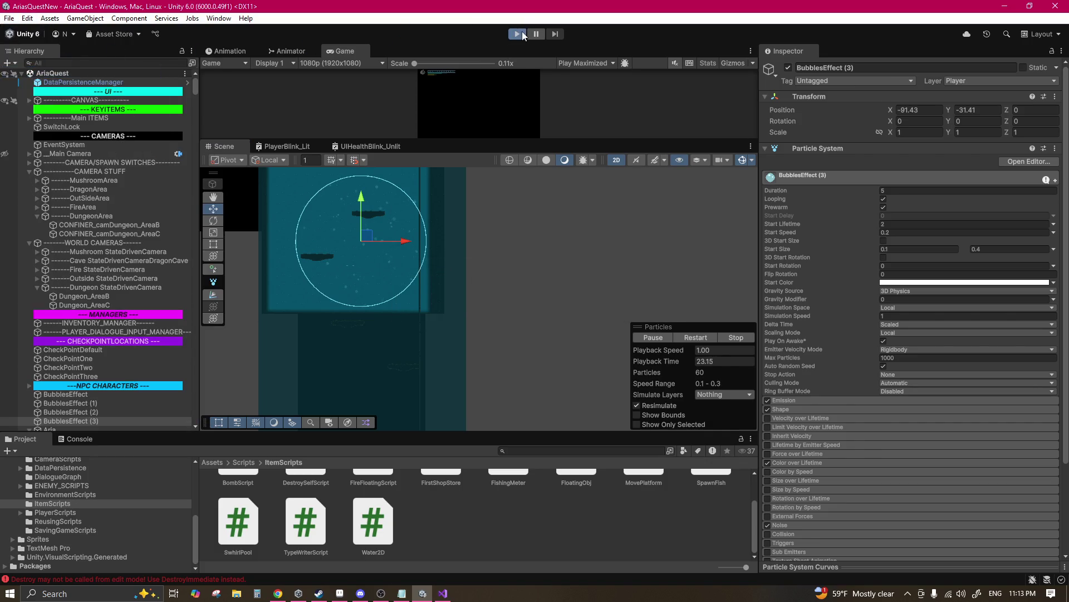
{"action": "left_click", "coordinate": [523, 34]}
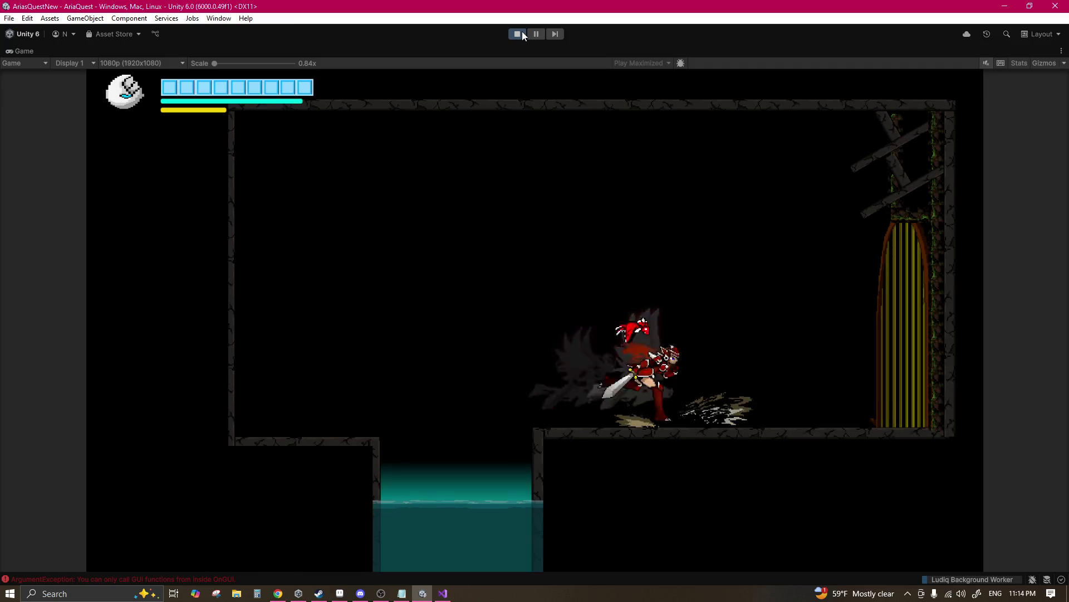
{"action": "key", "text": "Down"}
{"action": "key", "text": "Down"}
{"action": "key", "text": "Return"}
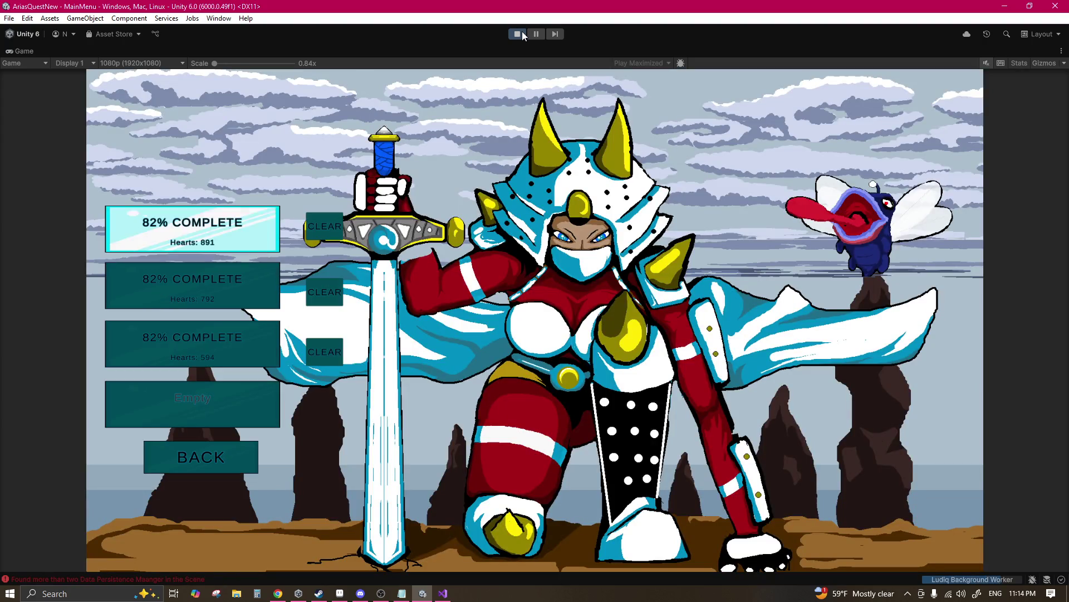
{"action": "key", "text": "Return"}
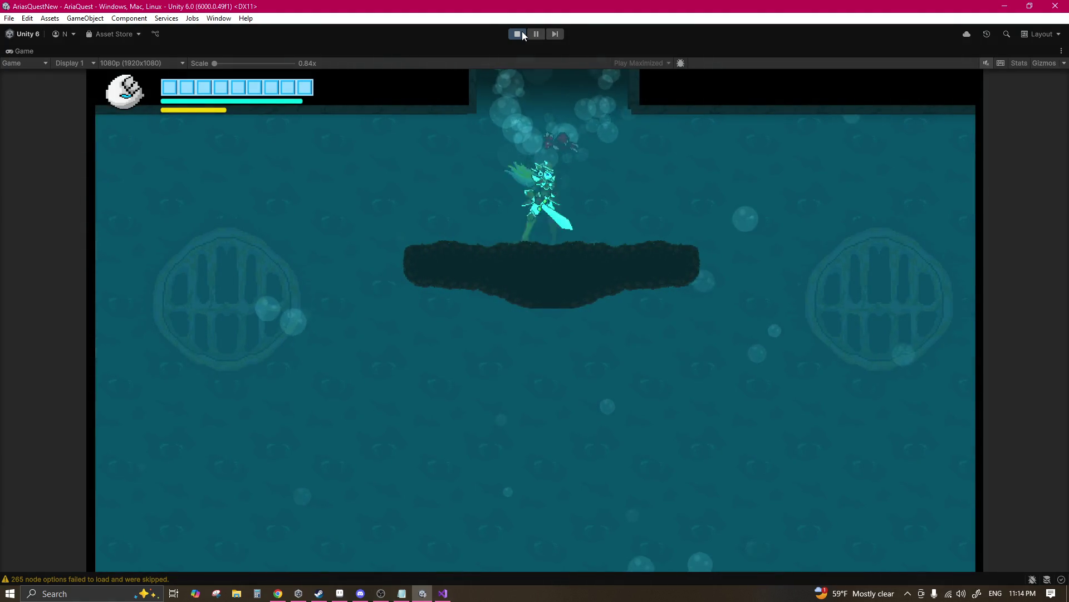
Step: Swim down the bubble-filled shaft past the grates into deep water, then stop the playtest
{"action": "key", "text": "Right"}
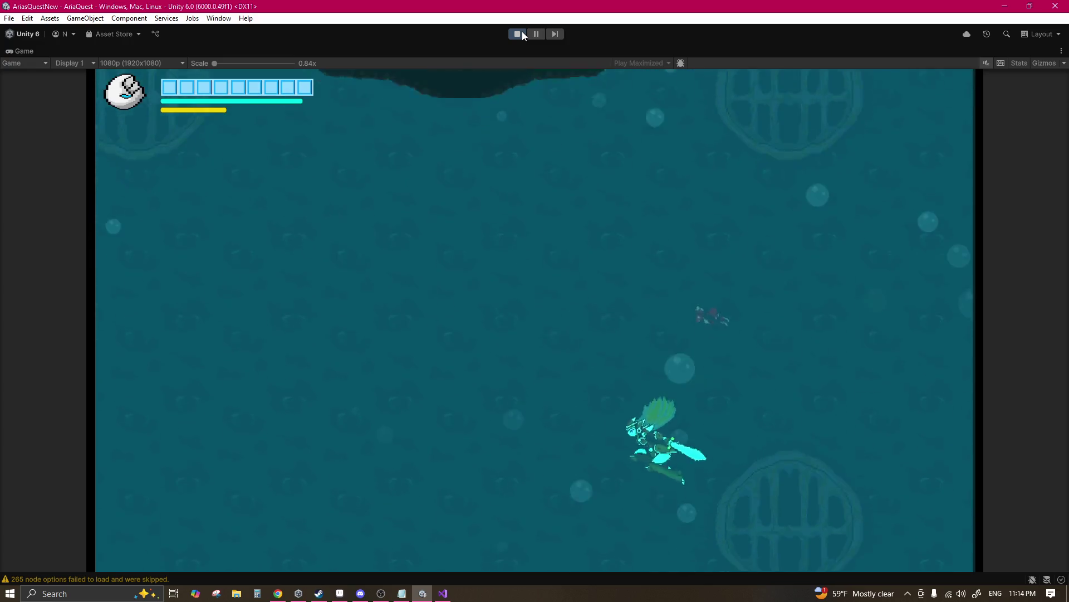
{"action": "key", "text": "Left"}
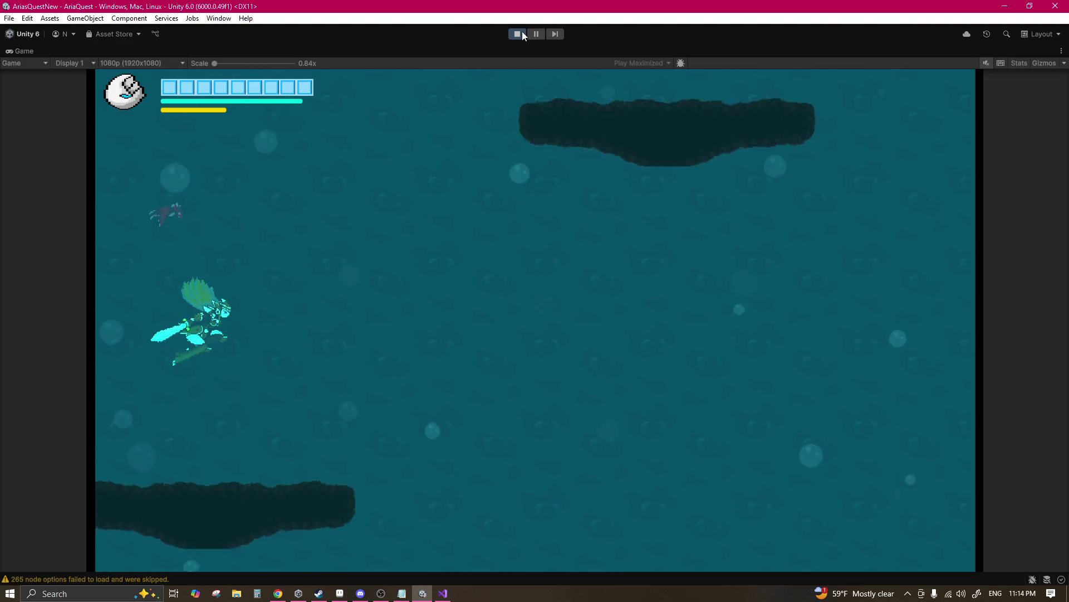
{"action": "key", "text": "Right"}
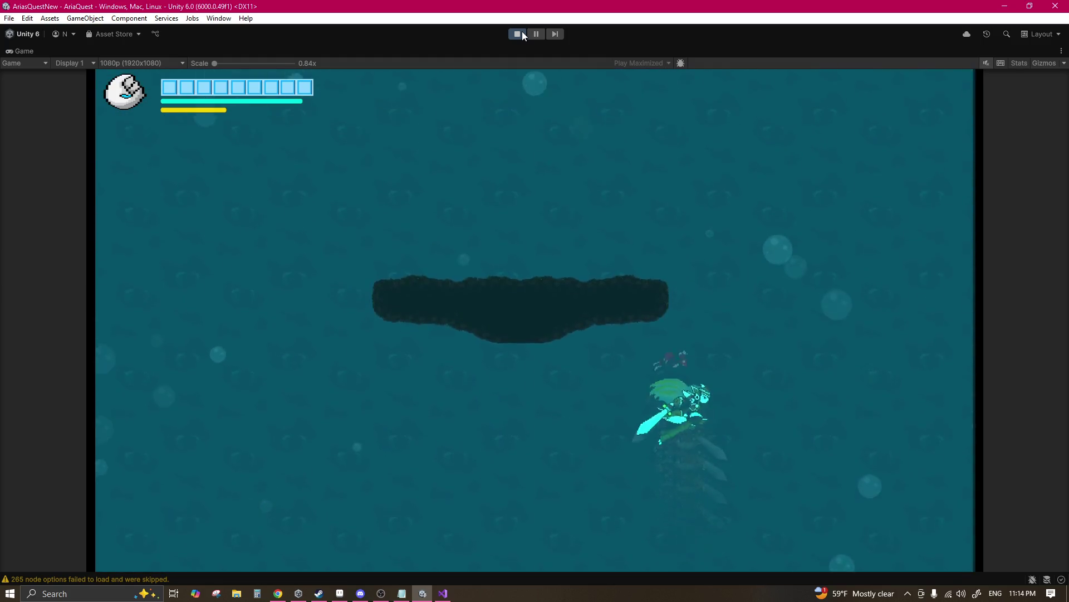
{"action": "key", "text": "Left"}
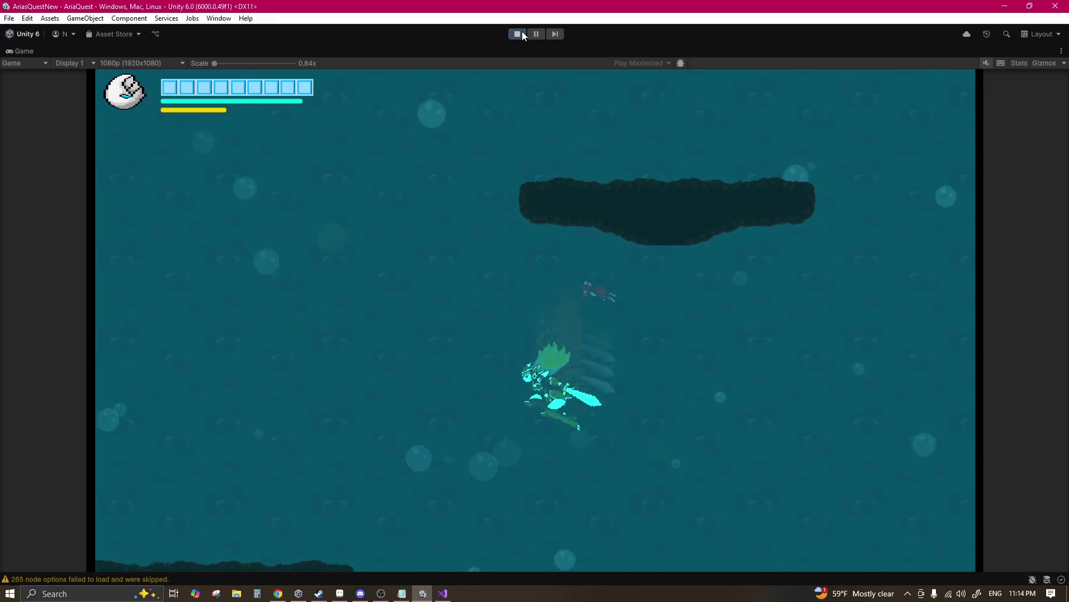
{"action": "key", "text": "Right"}
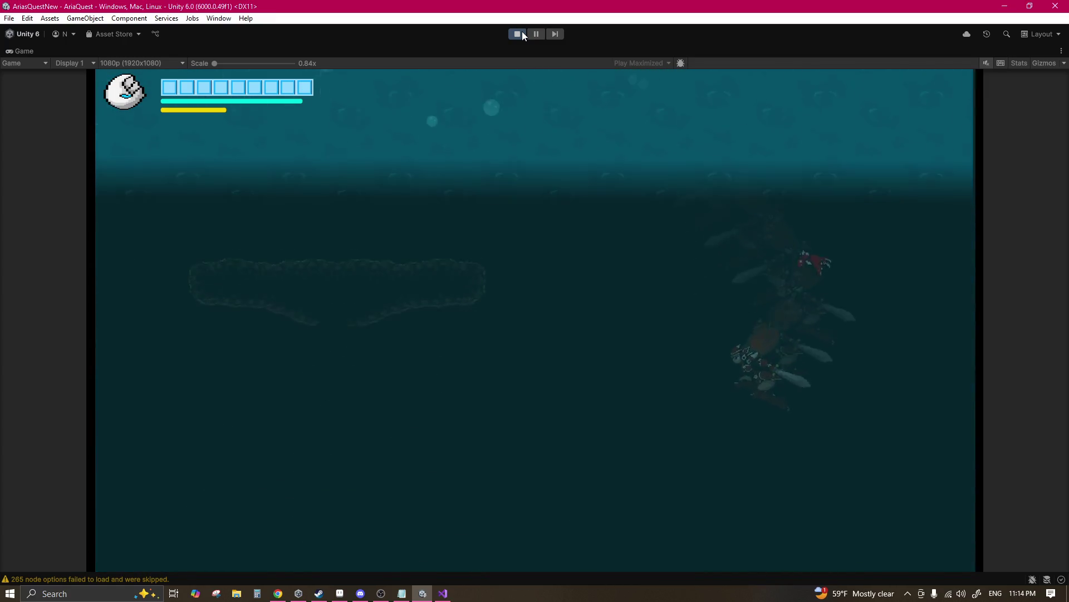
{"action": "key", "text": "Left"}
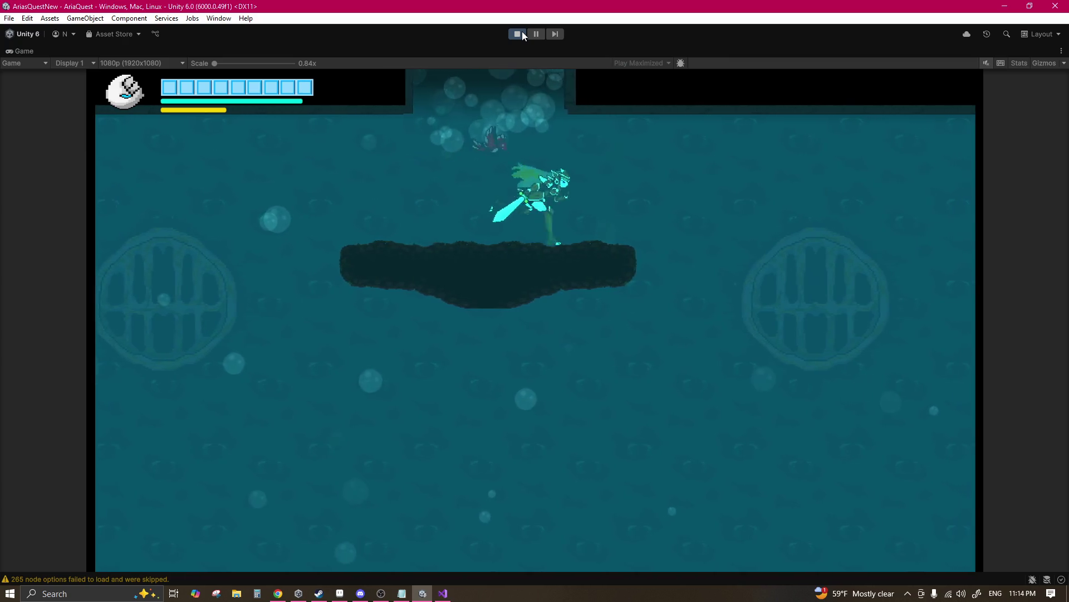
{"action": "left_click", "coordinate": [522, 32]}
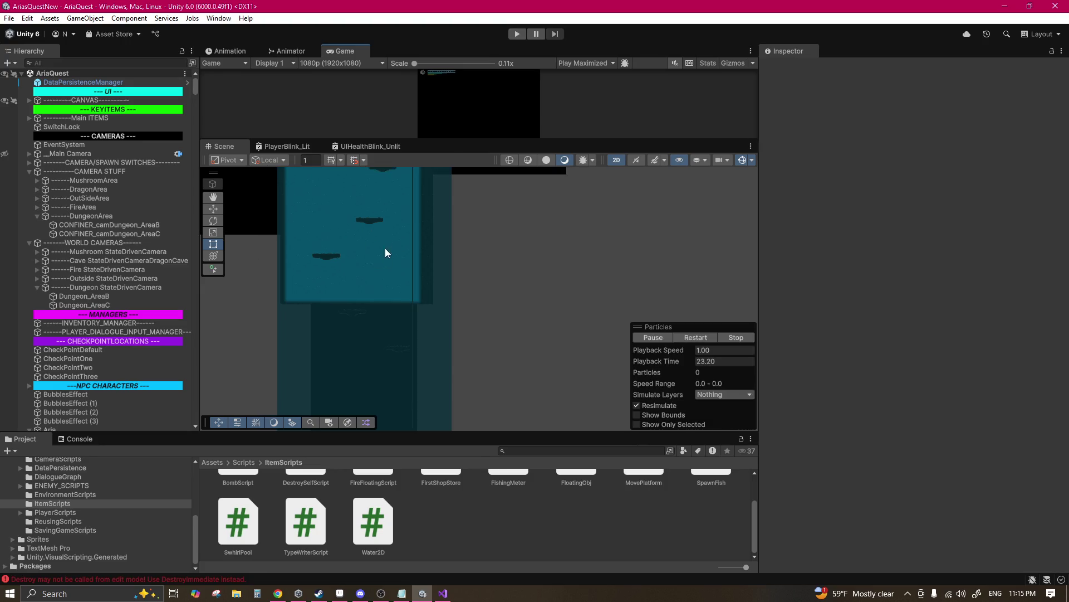
Step: Duplicate the WaterLine (1) grate and drag the copies lower down the shaft, up to WaterLine (6)
{"action": "scroll", "coordinate": [412, 232], "scroll_direction": "up", "scroll_amount": 2}
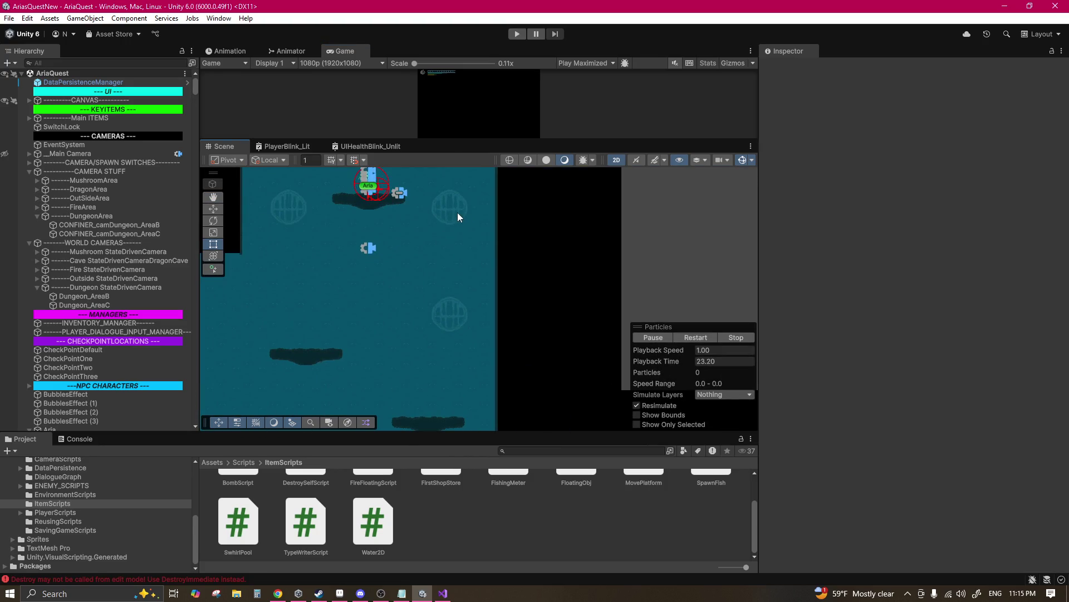
{"action": "left_click", "coordinate": [458, 202]}
{"action": "key", "text": "ctrl+d"}
{"action": "mouse_move", "coordinate": [458, 203]}
{"action": "left_mouse_down"}
{"action": "mouse_move", "coordinate": [439, 249]}
{"action": "mouse_move", "coordinate": [372, 296]}
{"action": "mouse_move", "coordinate": [379, 262]}
{"action": "mouse_move", "coordinate": [377, 291]}
{"action": "mouse_move", "coordinate": [399, 245]}
{"action": "mouse_move", "coordinate": [437, 335]}
{"action": "mouse_move", "coordinate": [334, 361]}
{"action": "mouse_move", "coordinate": [318, 275]}
{"action": "mouse_move", "coordinate": [344, 225]}
{"action": "left_mouse_up"}
{"action": "key", "text": "ctrl+d"}
{"action": "key", "text": "ctrl+d"}
{"action": "key", "text": "ctrl+d"}
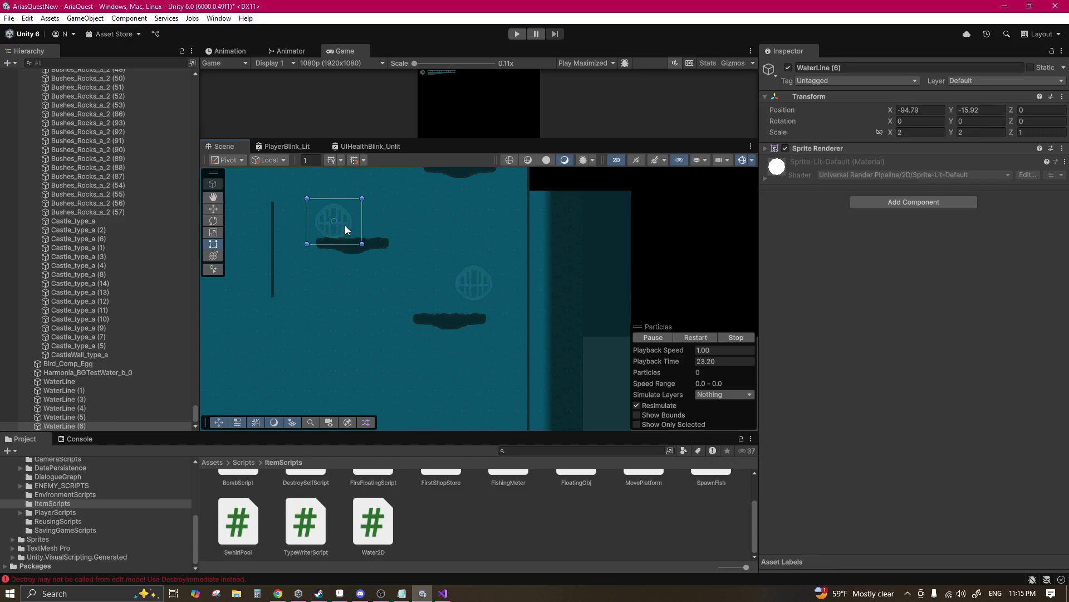
{"action": "left_click_drag", "start_coordinate": [443, 395], "coordinate": [436, 243]}
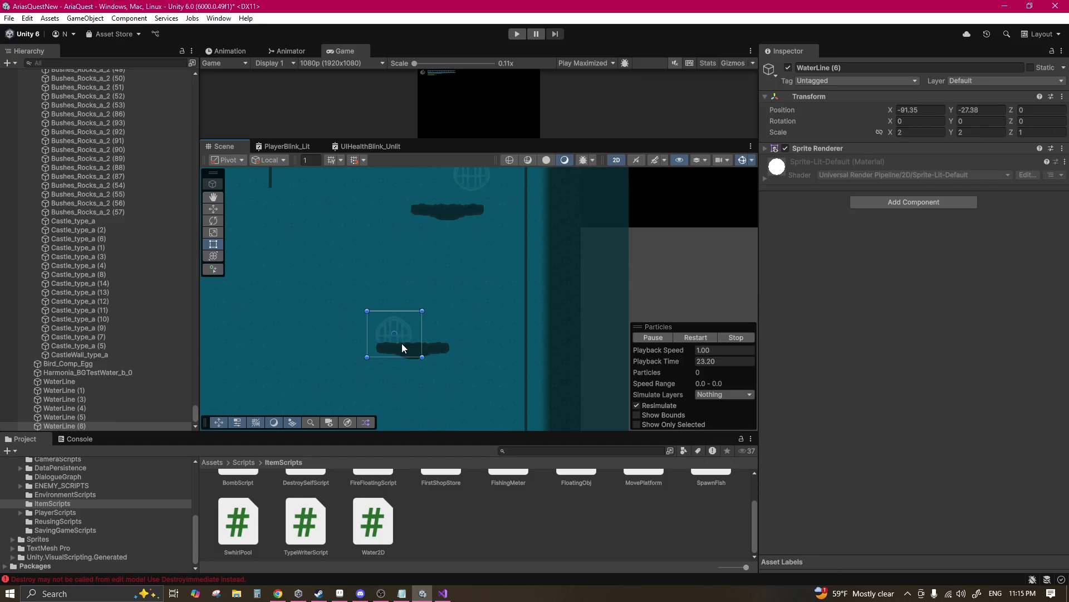
{"action": "scroll", "coordinate": [402, 343], "scroll_direction": "down", "scroll_amount": 2}
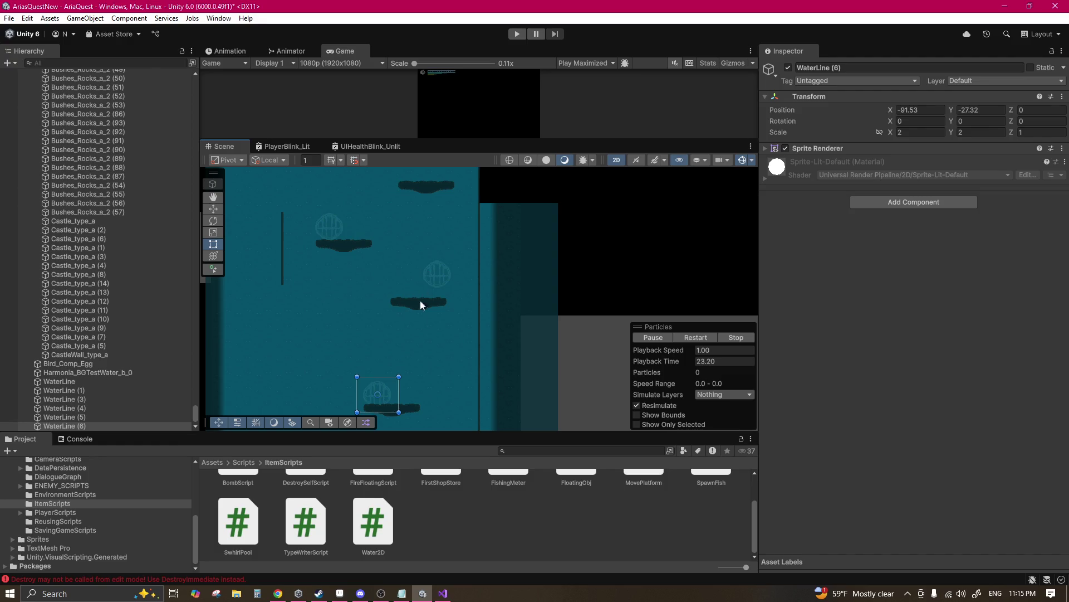
{"action": "left_click", "coordinate": [338, 594]}
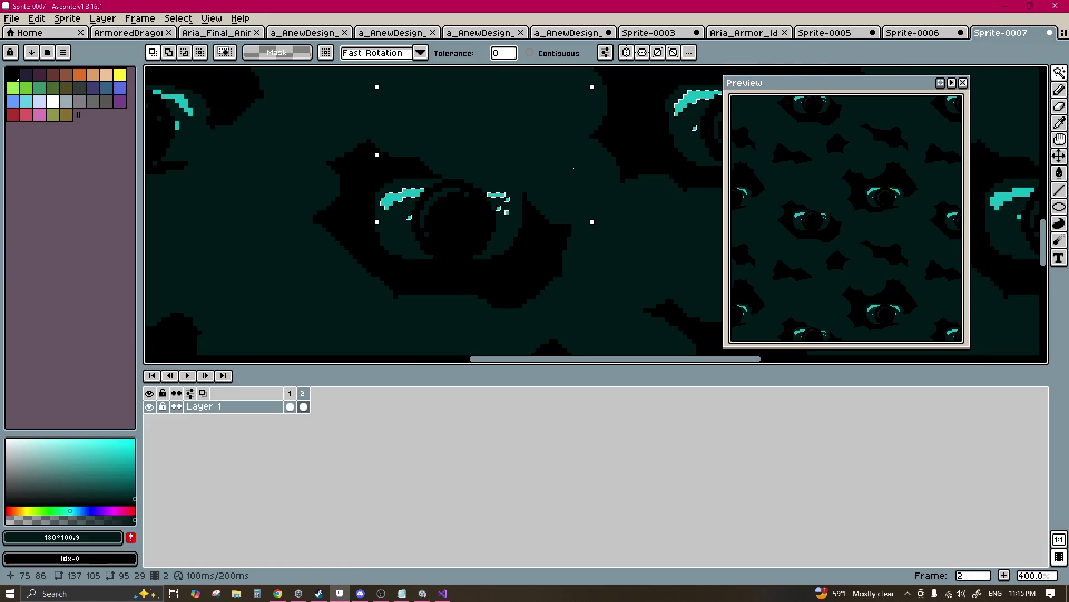
Step: In Sprite-0006, insert a new frame 2 and select its Layer 2 cel with the pencil
{"action": "left_click", "coordinate": [897, 33]}
{"action": "scroll", "coordinate": [584, 176], "scroll_direction": "down", "scroll_amount": 1}
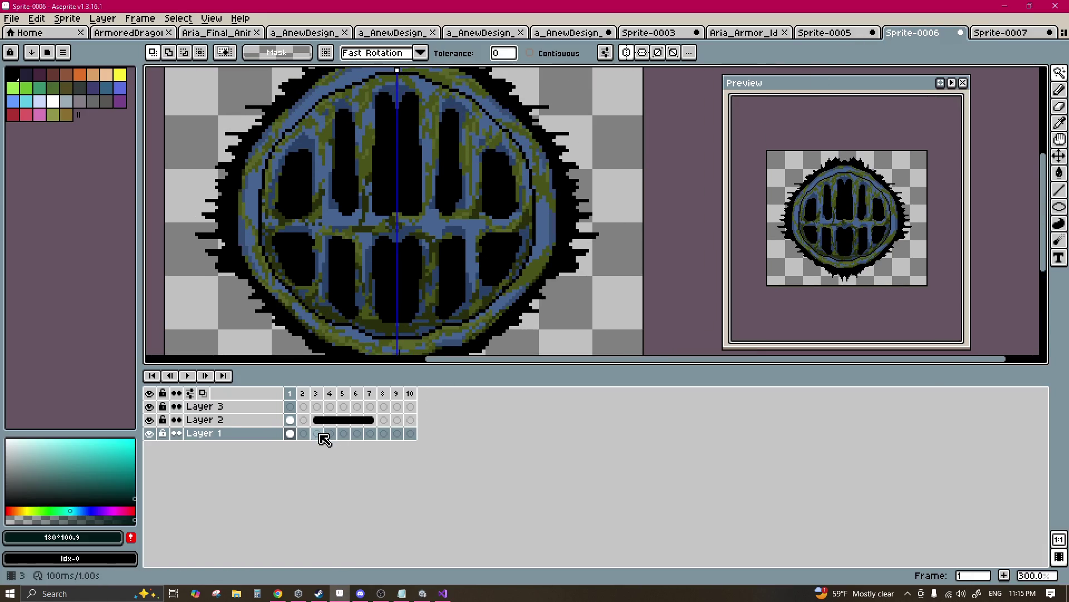
{"action": "key", "text": "alt+n"}
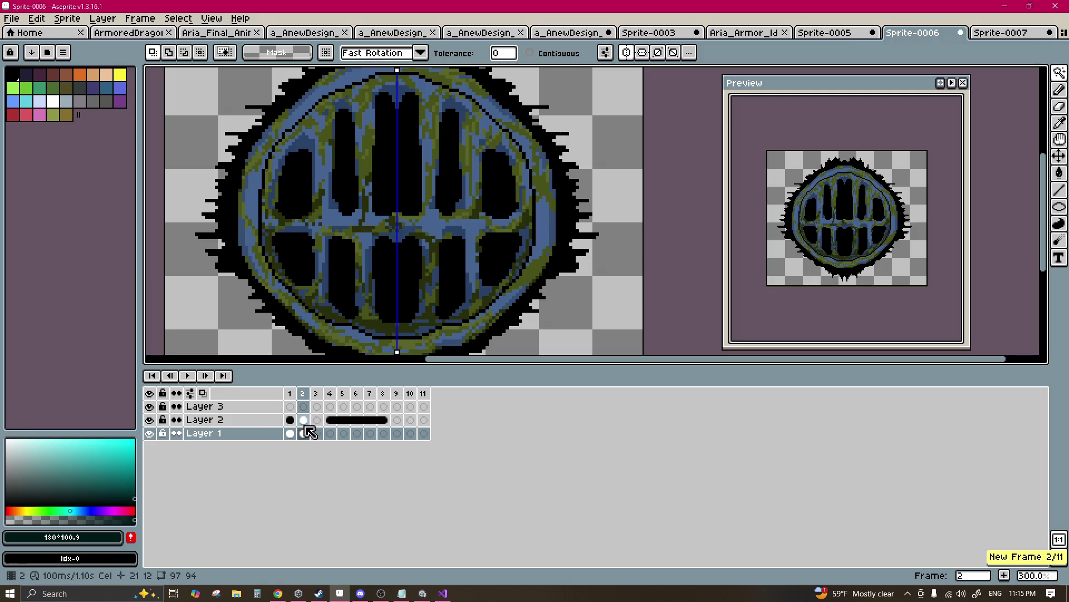
{"action": "left_click", "coordinate": [304, 419]}
{"action": "key", "text": "b"}
Step: Paint black over the gaps between the grate bars and shorten the pillar tops into spikes
{"action": "scroll", "coordinate": [417, 234], "scroll_direction": "up", "scroll_amount": 2}
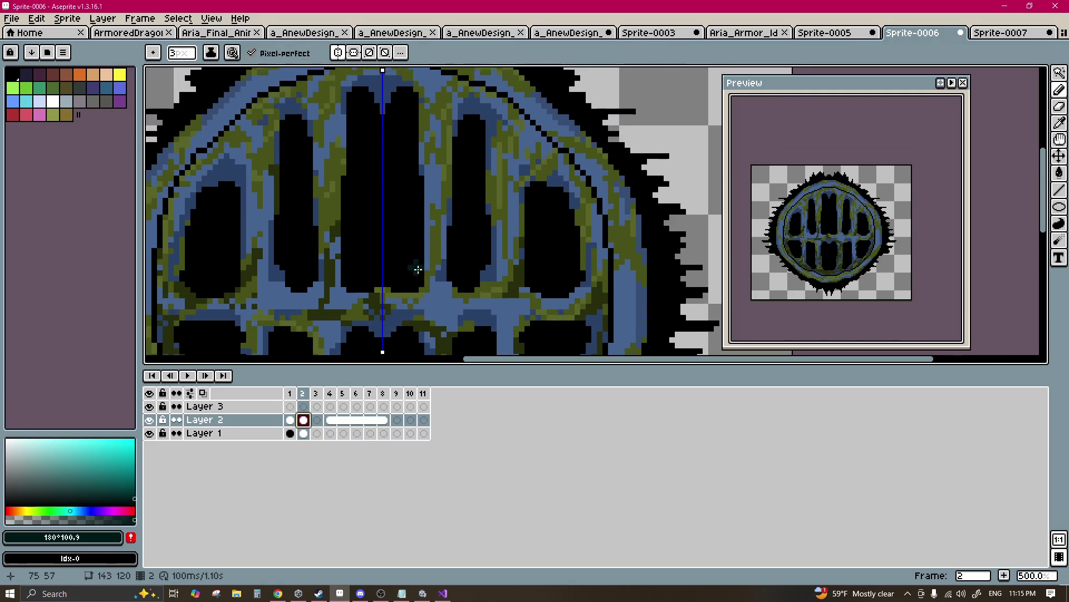
{"action": "left_click", "coordinate": [414, 234], "text": "alt"}
{"action": "key", "text": "minus"}
{"action": "mouse_move", "coordinate": [420, 231]}
{"action": "left_mouse_down"}
{"action": "mouse_move", "coordinate": [423, 148]}
{"action": "mouse_move", "coordinate": [438, 255]}
{"action": "mouse_move", "coordinate": [504, 240]}
{"action": "mouse_move", "coordinate": [493, 192]}
{"action": "mouse_move", "coordinate": [552, 306]}
{"action": "left_mouse_up"}
{"action": "mouse_move", "coordinate": [551, 306]}
{"action": "left_mouse_down"}
{"action": "mouse_move", "coordinate": [539, 251]}
{"action": "mouse_move", "coordinate": [437, 246]}
{"action": "mouse_move", "coordinate": [428, 262]}
{"action": "mouse_move", "coordinate": [391, 265]}
{"action": "mouse_move", "coordinate": [384, 245]}
{"action": "left_mouse_up"}
{"action": "scroll", "coordinate": [378, 225], "scroll_direction": "down", "scroll_amount": 3}
{"action": "mouse_move", "coordinate": [311, 228]}
{"action": "left_mouse_down"}
{"action": "mouse_move", "coordinate": [314, 279]}
{"action": "mouse_move", "coordinate": [329, 278]}
{"action": "mouse_move", "coordinate": [329, 296]}
{"action": "mouse_move", "coordinate": [302, 282]}
{"action": "mouse_move", "coordinate": [312, 312]}
{"action": "left_mouse_up"}
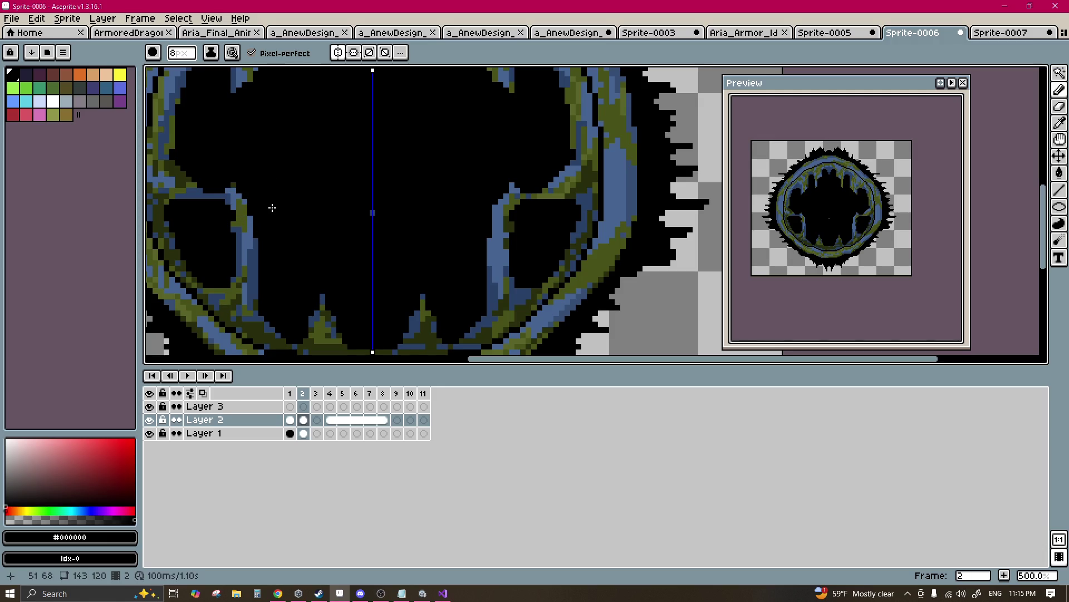
{"action": "scroll", "coordinate": [282, 212], "scroll_direction": "left", "scroll_amount": 3}
{"action": "key", "text": "minus"}
{"action": "key", "text": "minus"}
{"action": "key", "text": "minus"}
{"action": "left_click_drag", "start_coordinate": [311, 251], "coordinate": [293, 207]}
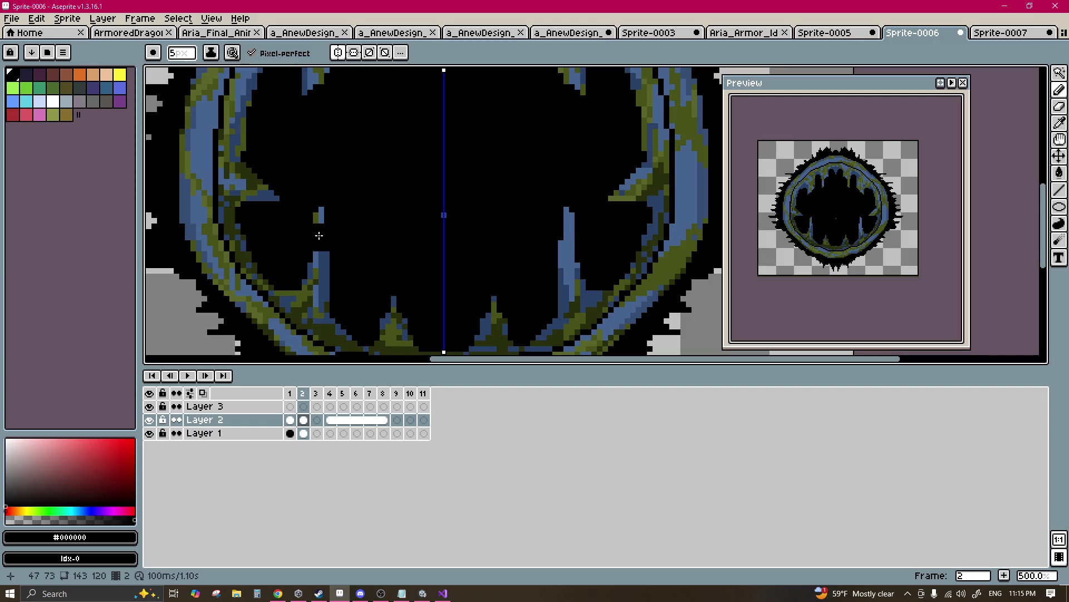
{"action": "scroll", "coordinate": [319, 236], "scroll_direction": "down", "scroll_amount": 2}
Step: Paint mirrored slanted red eyes with a 3 px red brush
{"action": "left_click", "coordinate": [361, 228], "text": "alt"}
{"action": "scroll", "coordinate": [361, 229], "scroll_direction": "up", "scroll_amount": 3}
{"action": "key", "text": "minus"}
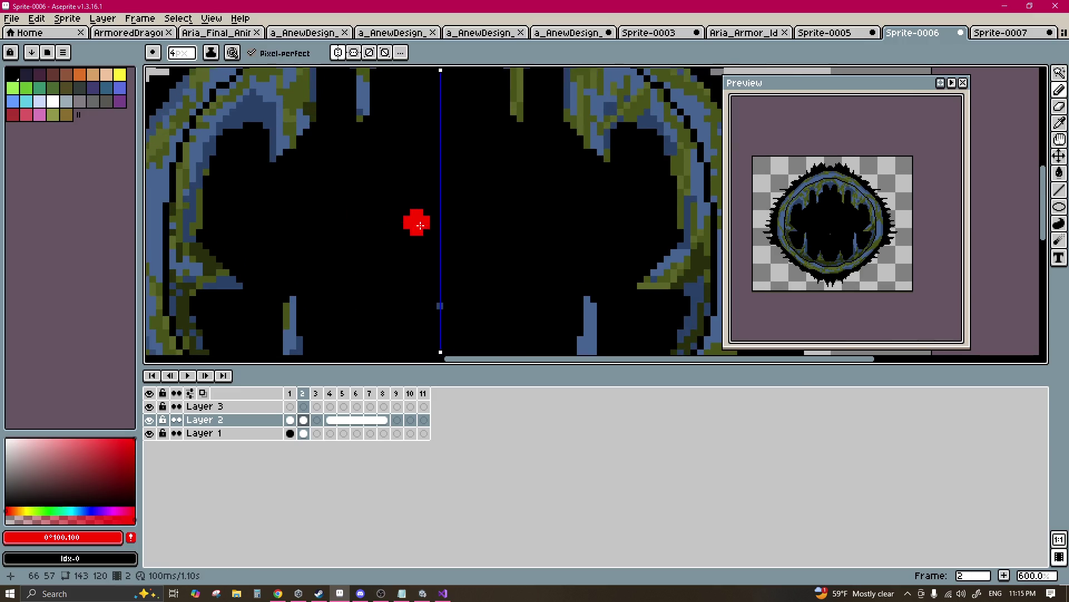
{"action": "key", "text": "minus"}
{"action": "left_click", "coordinate": [388, 238]}
{"action": "mouse_move", "coordinate": [388, 239]}
{"action": "left_mouse_down"}
{"action": "mouse_move", "coordinate": [366, 218]}
{"action": "mouse_move", "coordinate": [390, 241]}
{"action": "mouse_move", "coordinate": [419, 234]}
{"action": "mouse_move", "coordinate": [416, 217]}
{"action": "mouse_move", "coordinate": [354, 190]}
{"action": "mouse_move", "coordinate": [347, 201]}
{"action": "left_mouse_up"}
Step: Widen the red eyes with slanted brows, then carve them and the brows back with black
{"action": "mouse_move", "coordinate": [375, 152]}
{"action": "left_mouse_down"}
{"action": "mouse_move", "coordinate": [407, 175]}
{"action": "mouse_move", "coordinate": [397, 159]}
{"action": "mouse_move", "coordinate": [397, 171]}
{"action": "left_mouse_up"}
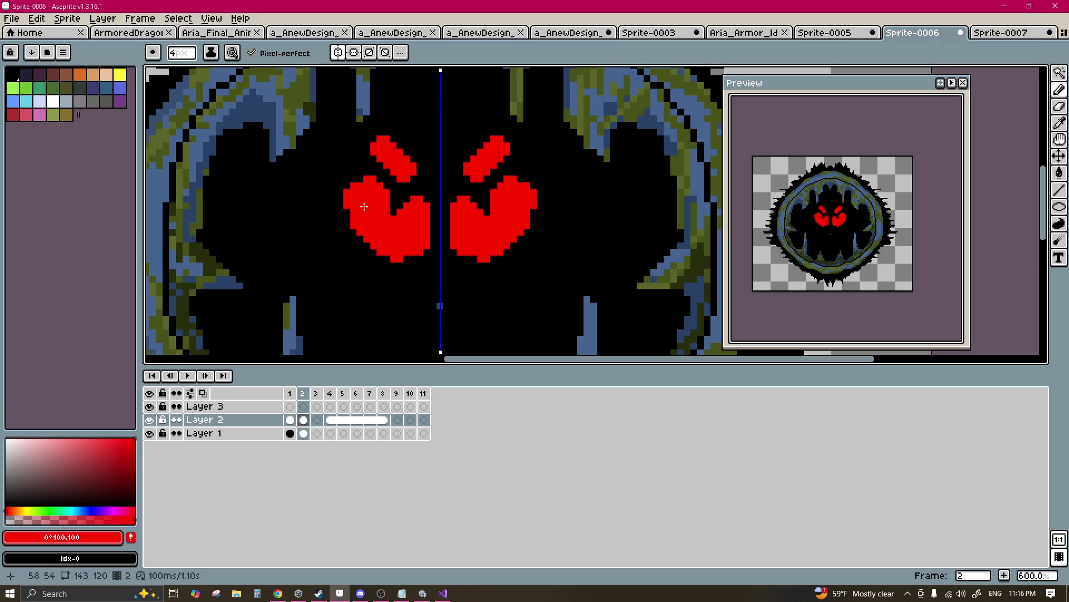
{"action": "left_click_drag", "start_coordinate": [364, 206], "coordinate": [356, 216]}
{"action": "scroll", "coordinate": [392, 243], "scroll_direction": "down", "scroll_amount": 1}
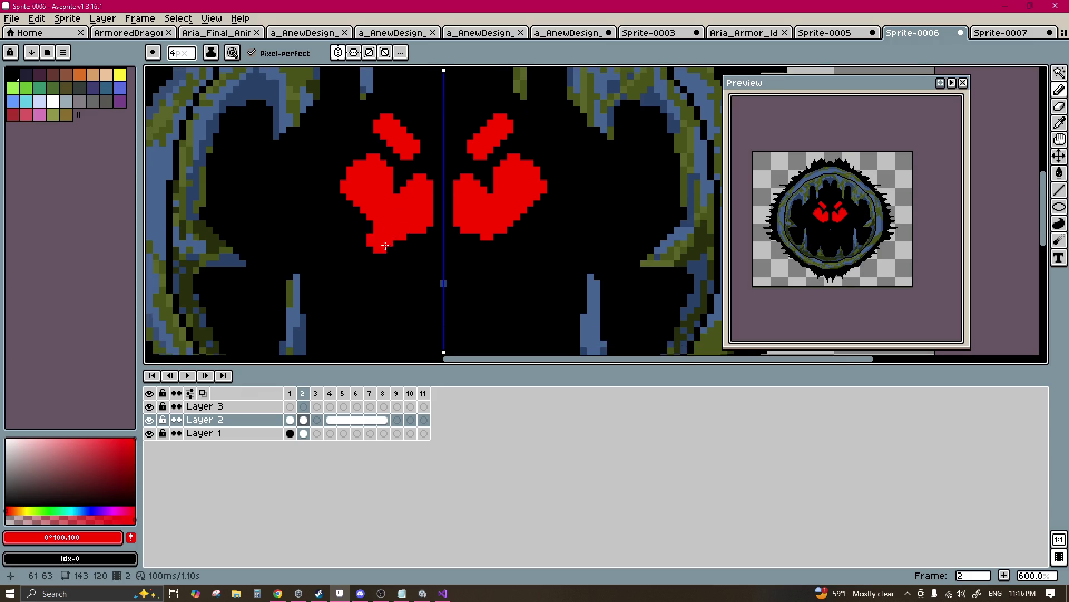
{"action": "left_click", "coordinate": [428, 168], "text": "alt"}
{"action": "mouse_move", "coordinate": [428, 167]}
{"action": "left_mouse_down"}
{"action": "mouse_move", "coordinate": [379, 173]}
{"action": "mouse_move", "coordinate": [425, 207]}
{"action": "left_mouse_up"}
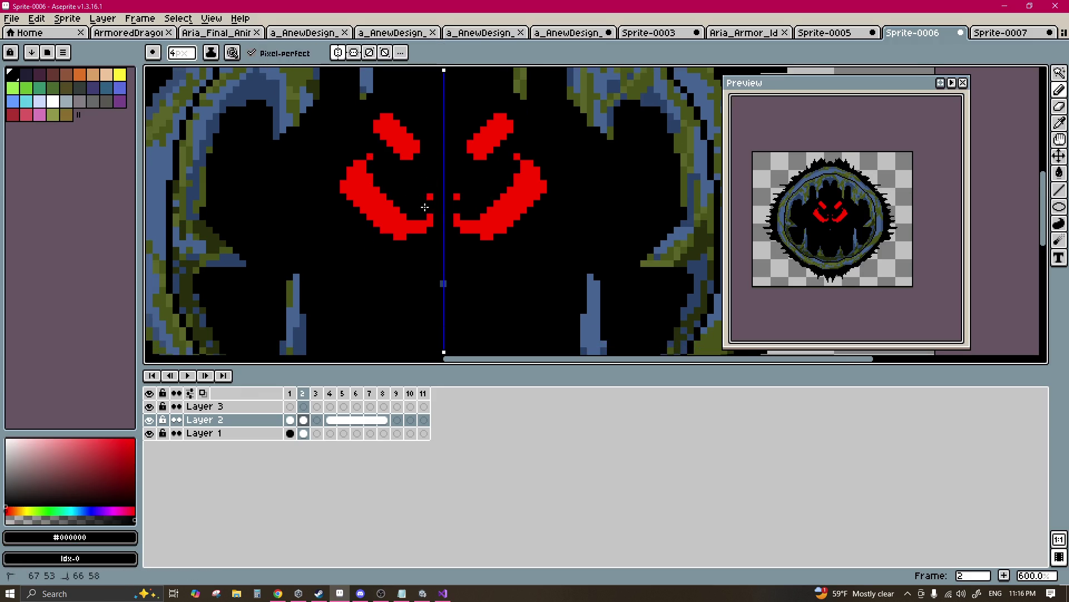
{"action": "mouse_move", "coordinate": [385, 123]}
{"action": "left_mouse_down"}
{"action": "mouse_move", "coordinate": [420, 153]}
{"action": "mouse_move", "coordinate": [417, 183]}
{"action": "left_mouse_up"}
Step: Black out the large red eye shapes, undo a stray lower-left stroke, and switch back to red
{"action": "left_click", "coordinate": [387, 189], "text": "alt"}
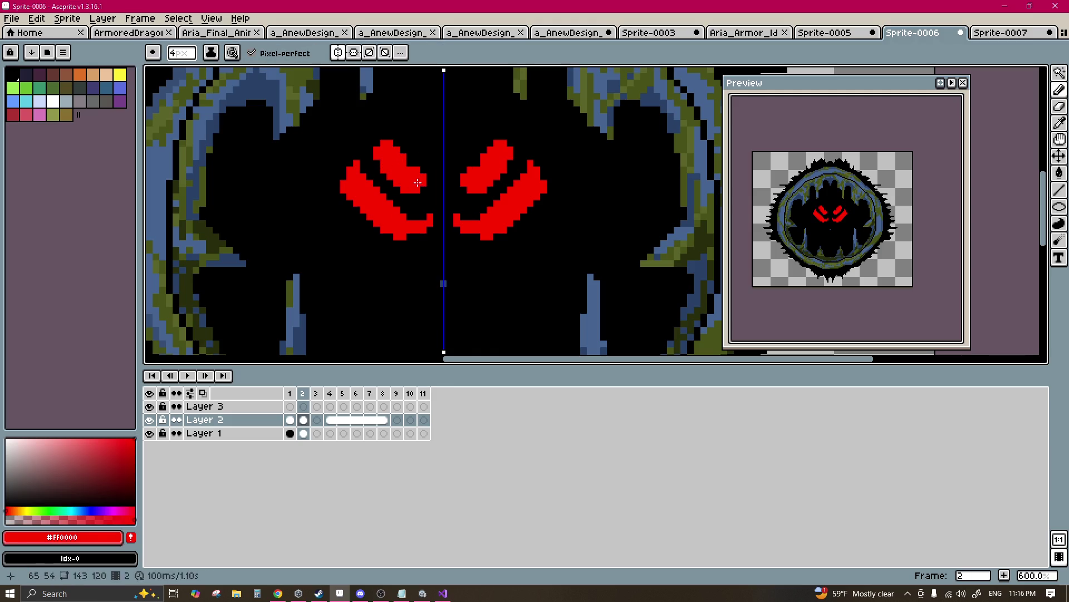
{"action": "left_click", "coordinate": [421, 163], "text": "alt"}
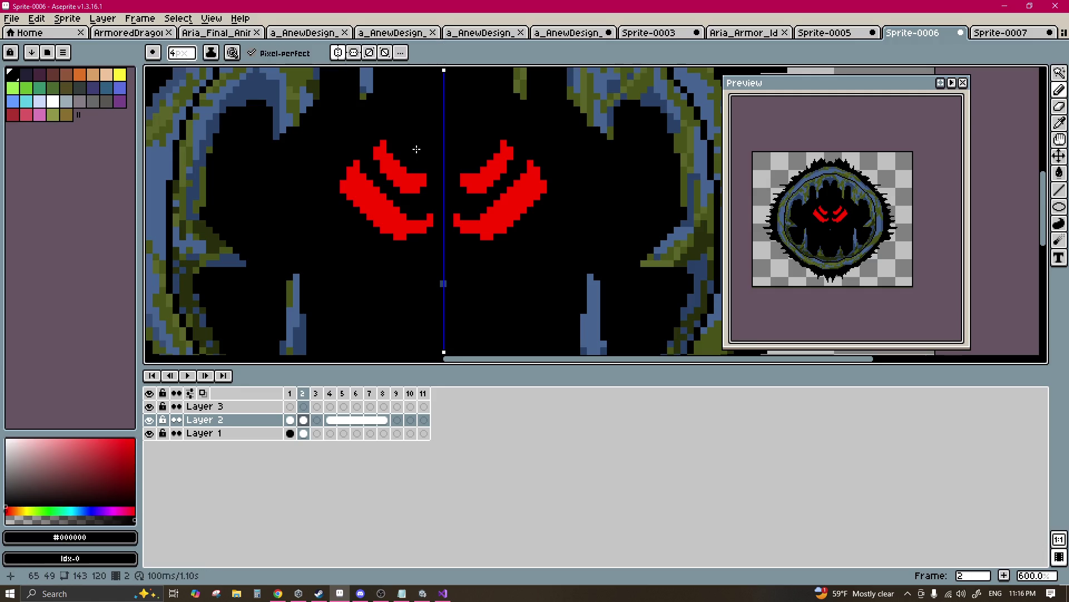
{"action": "left_click", "coordinate": [403, 182], "text": "alt"}
{"action": "scroll", "coordinate": [407, 231], "scroll_direction": "down", "scroll_amount": 3}
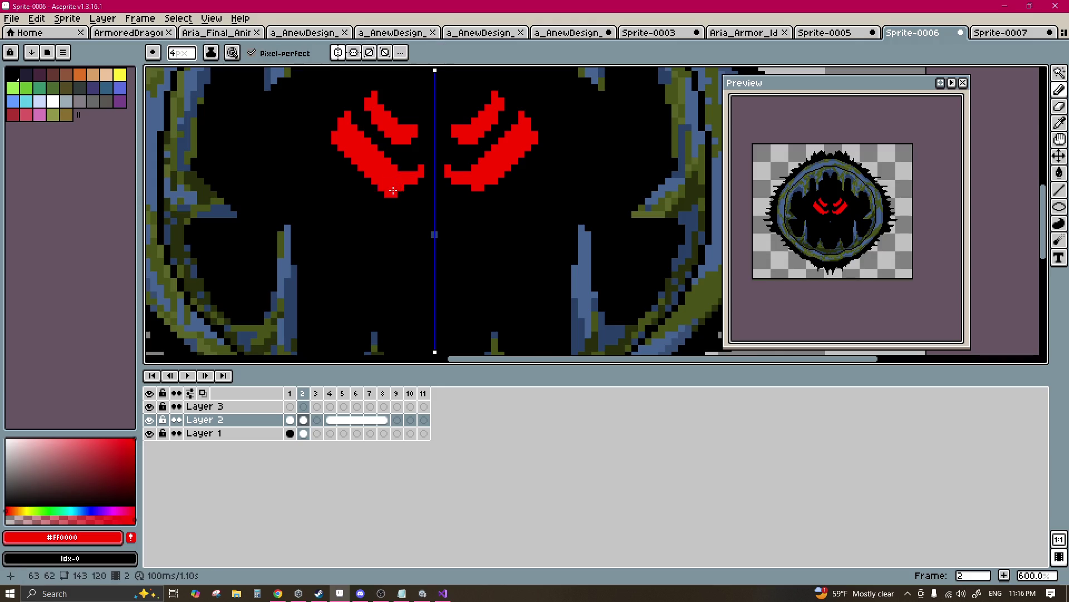
{"action": "scroll", "coordinate": [362, 331], "scroll_direction": "up", "scroll_amount": 5}
{"action": "scroll", "coordinate": [362, 331], "scroll_direction": "right", "scroll_amount": 2}
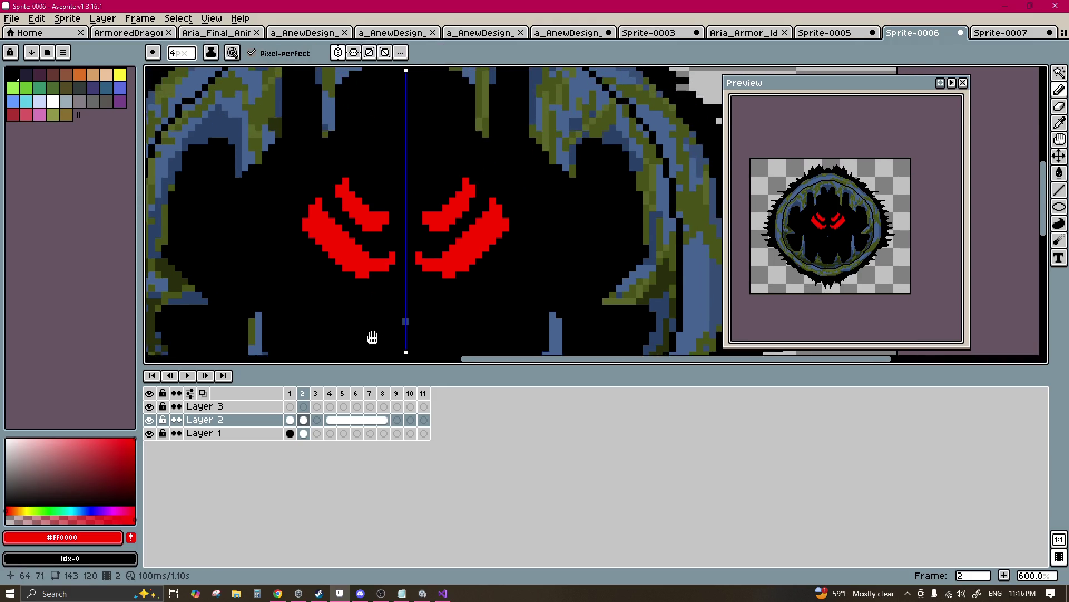
{"action": "left_click", "coordinate": [304, 272], "text": "alt"}
{"action": "mouse_move", "coordinate": [306, 270]}
{"action": "left_mouse_down"}
{"action": "mouse_move", "coordinate": [327, 236]}
{"action": "mouse_move", "coordinate": [382, 263]}
{"action": "mouse_move", "coordinate": [375, 234]}
{"action": "mouse_move", "coordinate": [234, 332]}
{"action": "left_mouse_up"}
{"action": "key", "text": "ctrl+z"}
{"action": "key", "text": "x"}
{"action": "scroll", "coordinate": [341, 231], "scroll_direction": "down", "scroll_amount": 6}
{"action": "scroll", "coordinate": [365, 212], "scroll_direction": "down", "scroll_amount": 1}
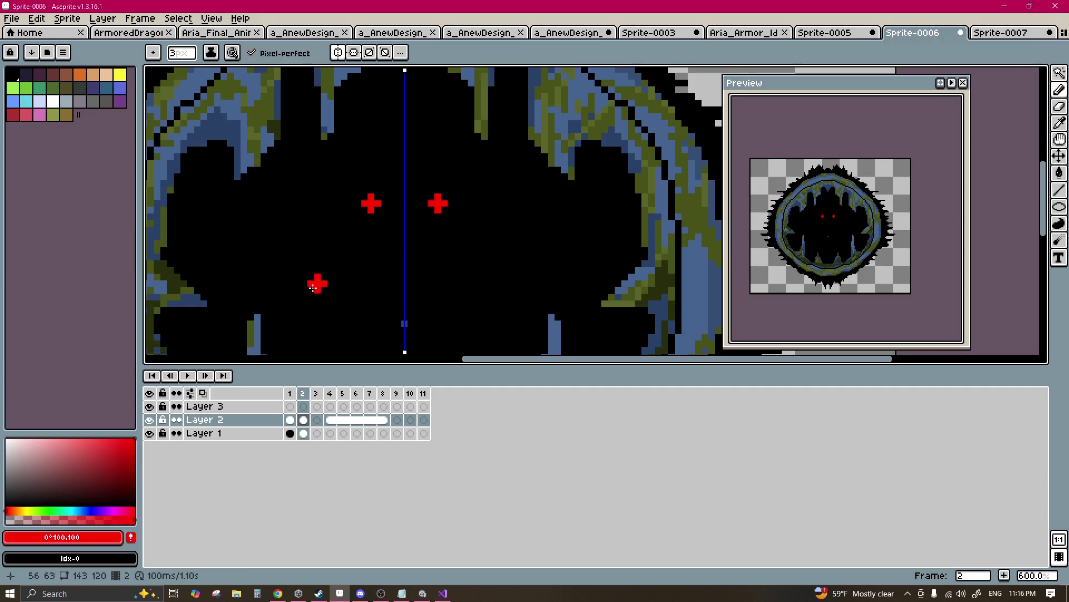
Step: Undo the mirrored dots, turn off symmetry, and stamp separate small red eye dots across the dark maw
{"action": "key", "text": "ctrl+z"}
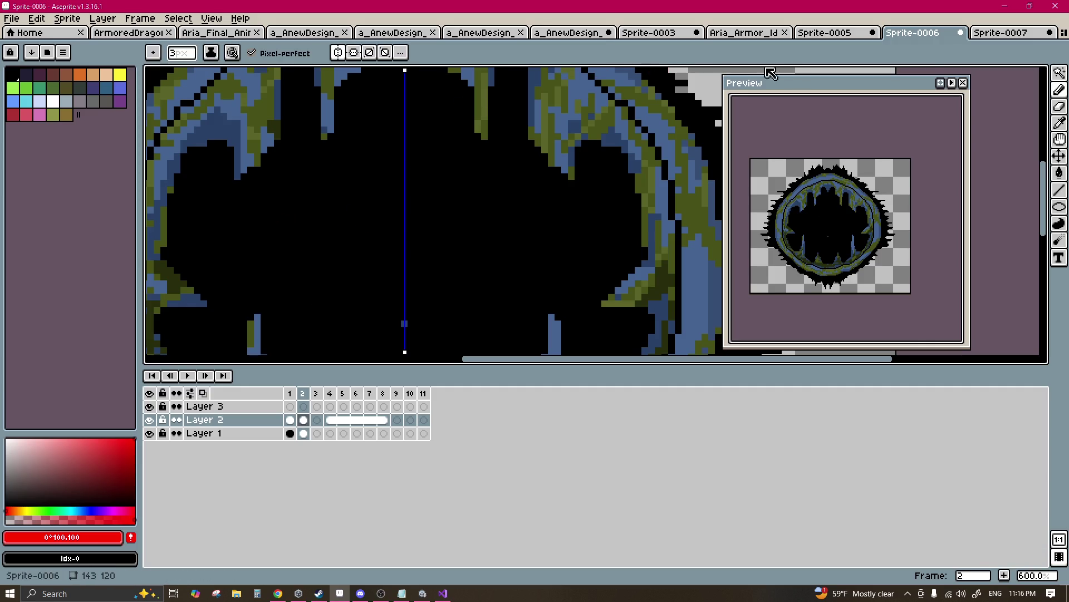
{"action": "left_click", "coordinate": [351, 54]}
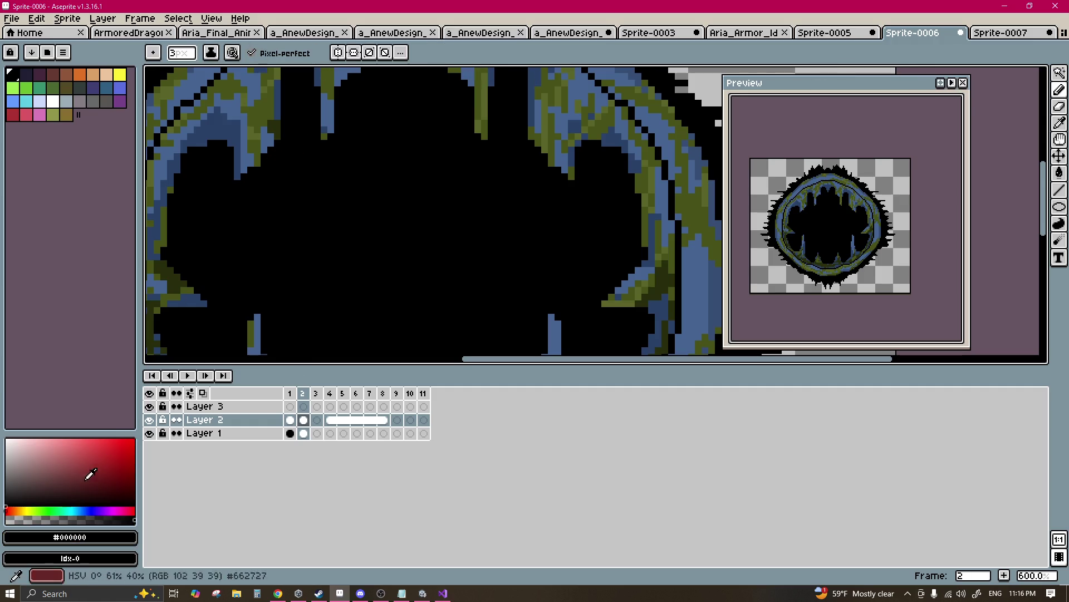
{"action": "left_click", "coordinate": [483, 283]}
{"action": "left_click", "coordinate": [511, 283]}
{"action": "scroll", "coordinate": [408, 321], "scroll_direction": "down", "scroll_amount": 3}
{"action": "left_click", "coordinate": [327, 251]}
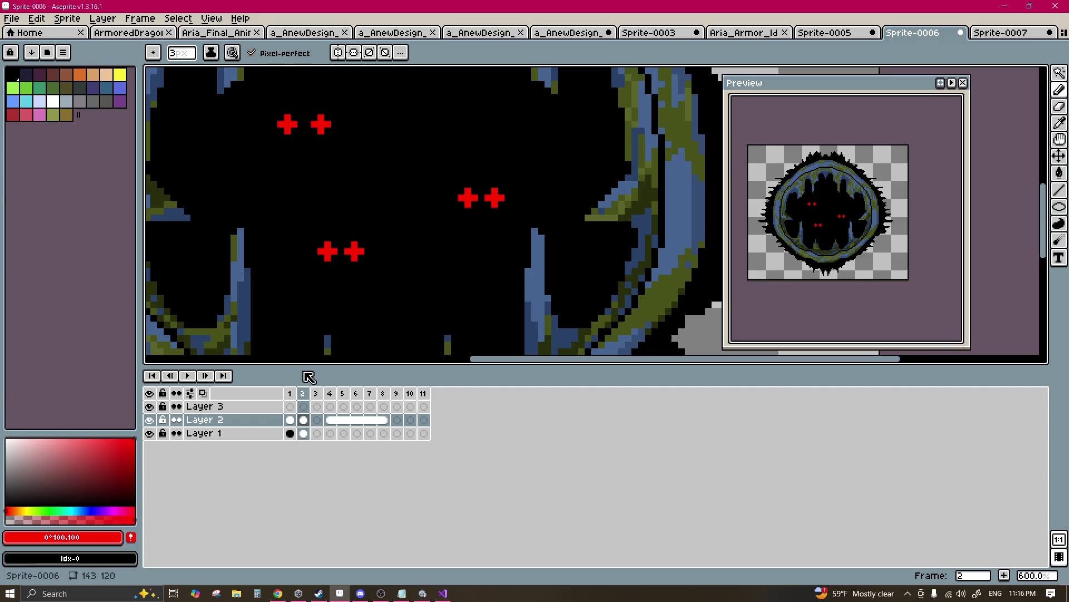
{"action": "key", "text": "v"}
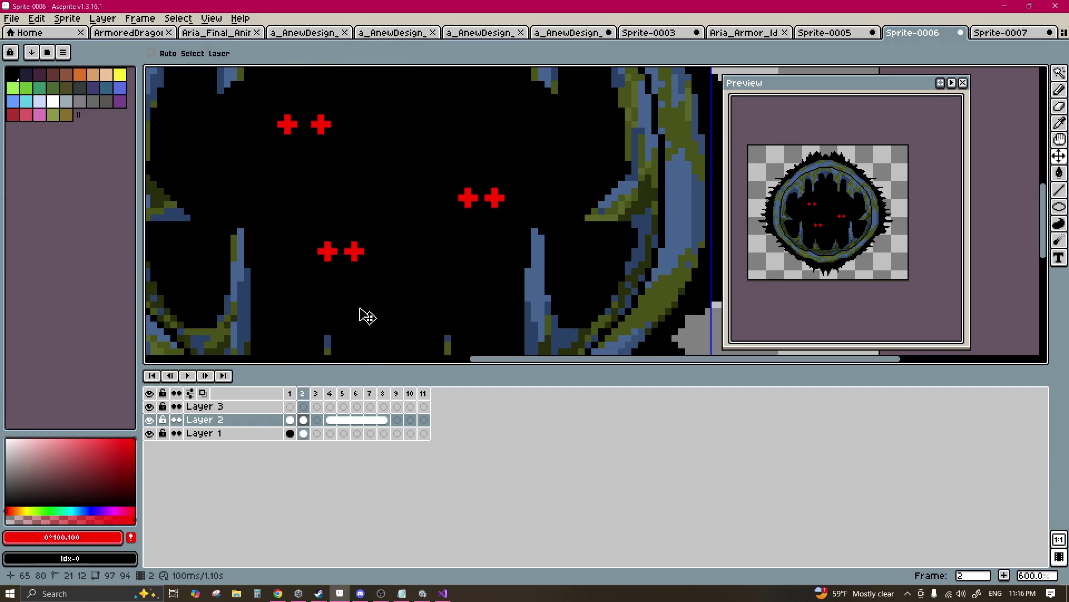
{"action": "key", "text": "b"}
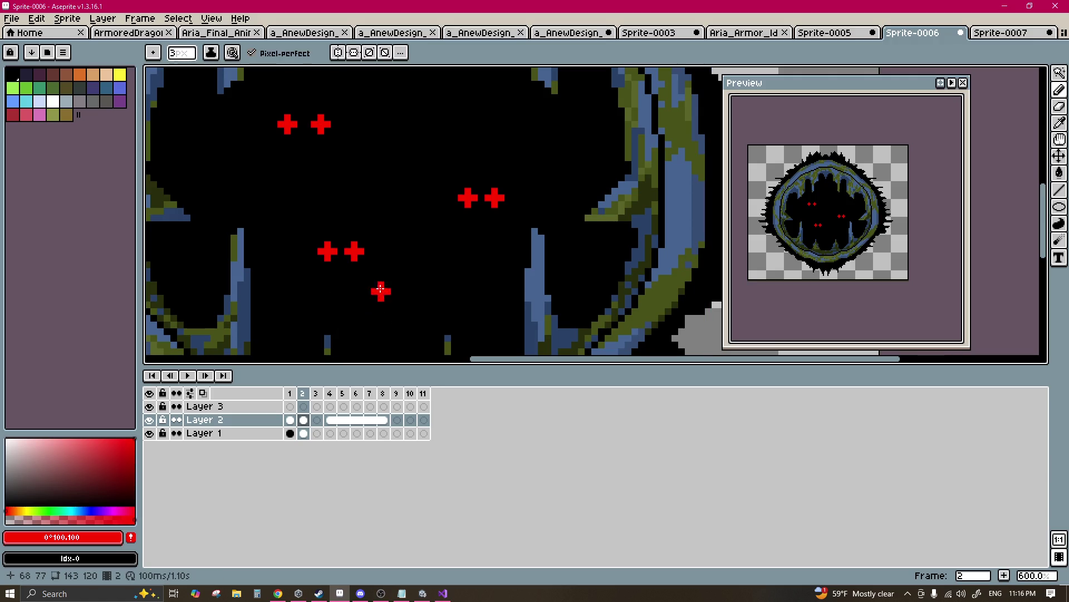
{"action": "scroll", "coordinate": [405, 267], "scroll_direction": "down", "scroll_amount": 7}
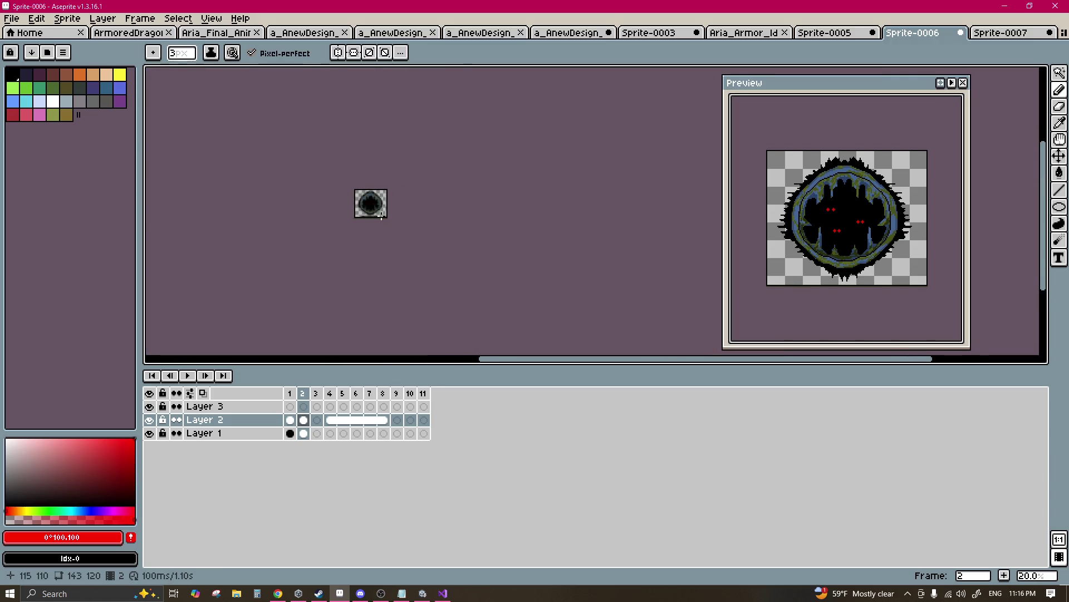
{"action": "scroll", "coordinate": [326, 156], "scroll_direction": "up", "scroll_amount": 4}
{"action": "scroll", "coordinate": [325, 155], "scroll_direction": "down", "scroll_amount": 1}
{"action": "left_click", "coordinate": [11, 18]}
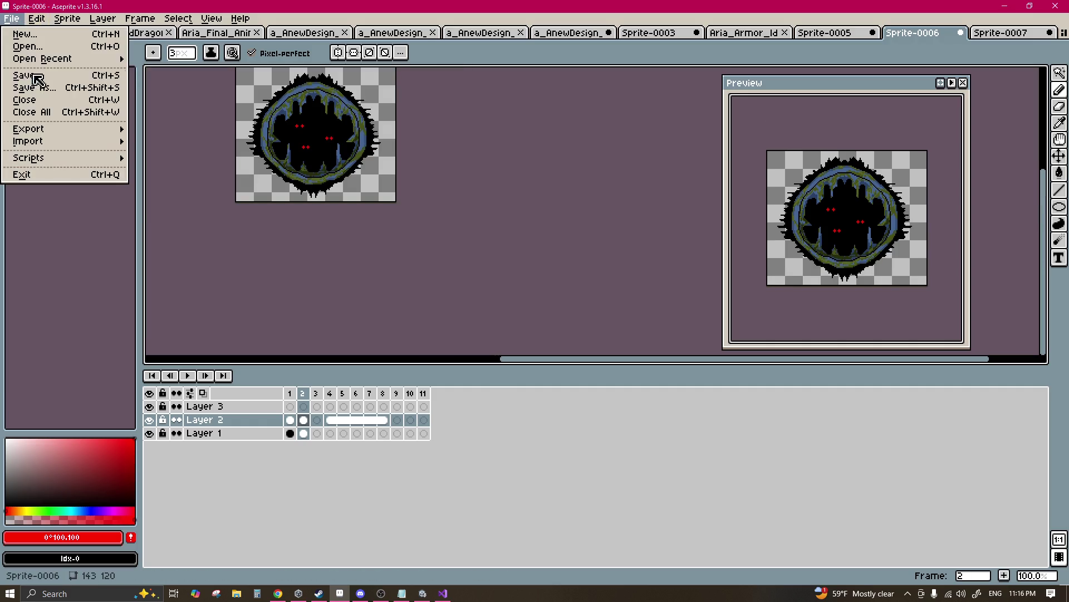
Step: Export Sprite-0006 as a sprite sheet, changing the output name from WaterLine_ to WaterLine_b
{"action": "mouse_move", "coordinate": [14, 130]}
{"action": "left_click", "coordinate": [193, 141]}
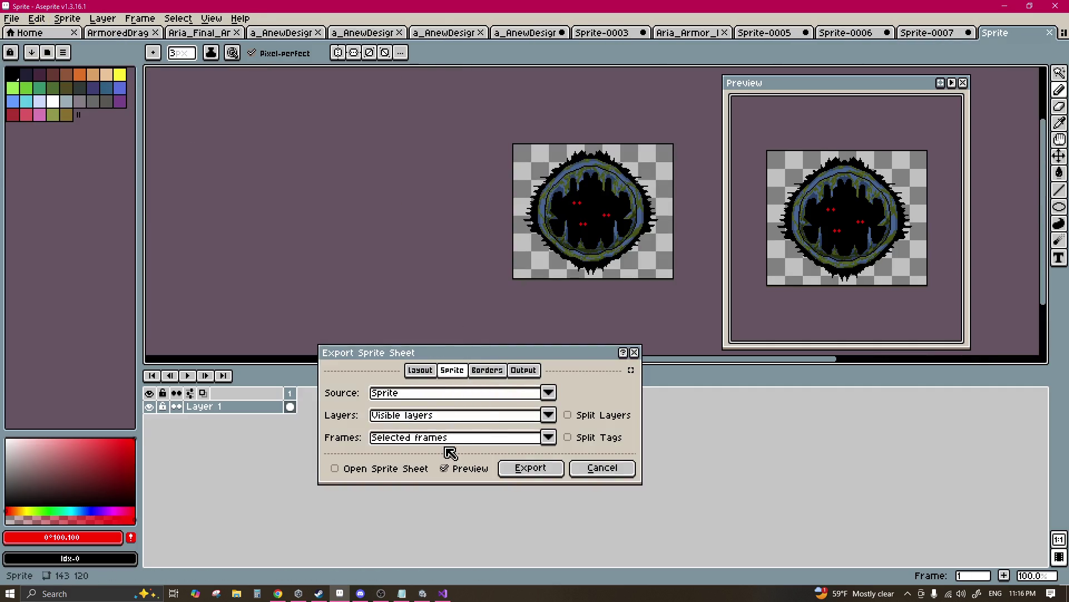
{"action": "left_click", "coordinate": [525, 370]}
{"action": "left_click", "coordinate": [593, 393]}
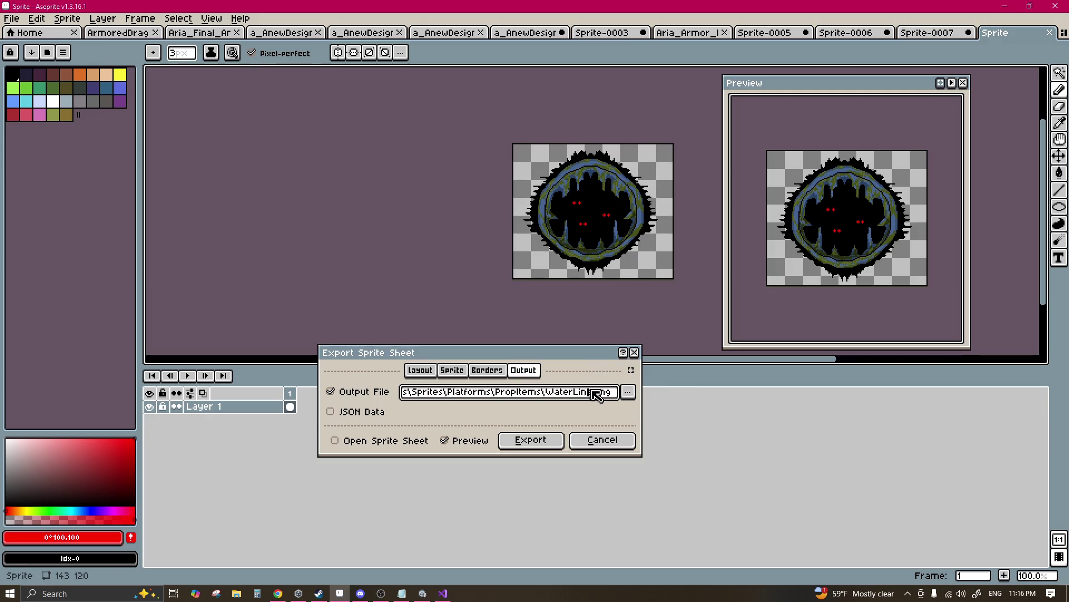
{"action": "mouse_move", "coordinate": [603, 396]}
{"action": "left_mouse_down"}
{"action": "mouse_move", "coordinate": [520, 396]}
{"action": "mouse_move", "coordinate": [605, 397]}
{"action": "left_mouse_up"}
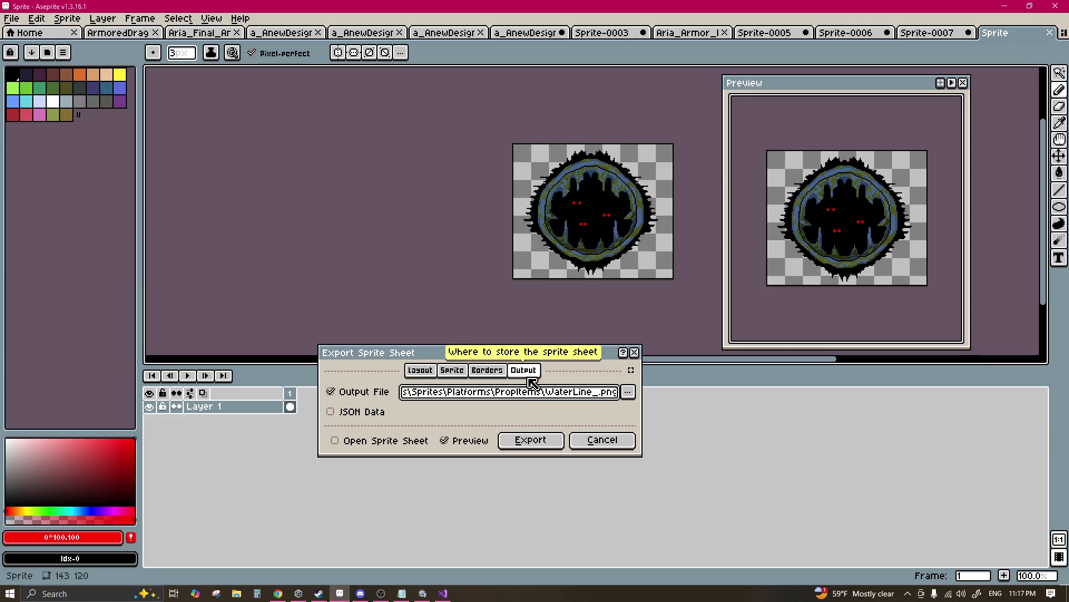
{"action": "type", "text": "b"}
{"action": "key", "text": "Return"}
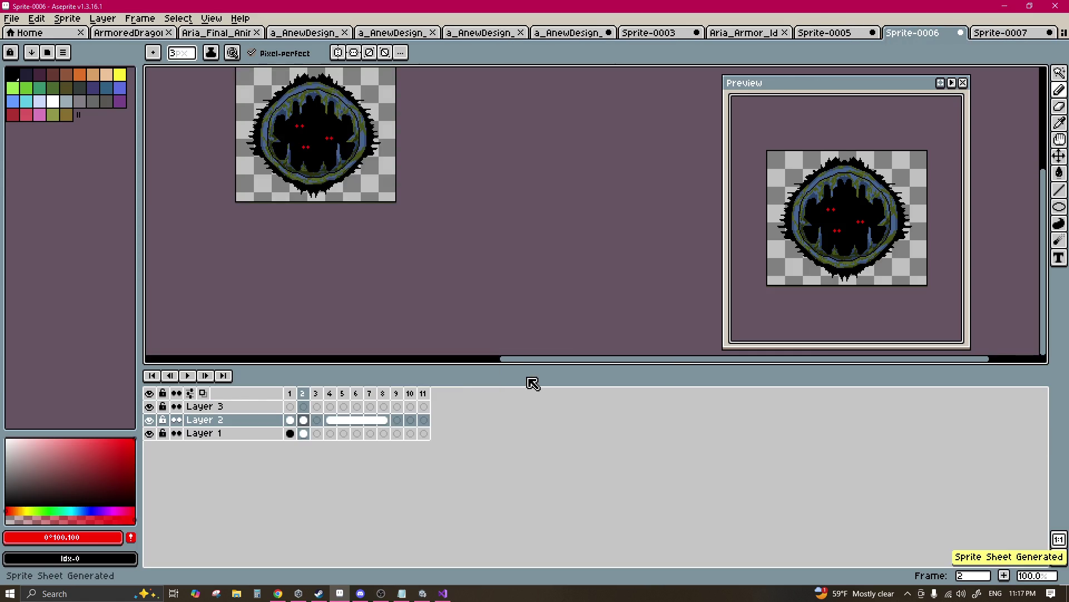
{"action": "left_click", "coordinate": [422, 593]}
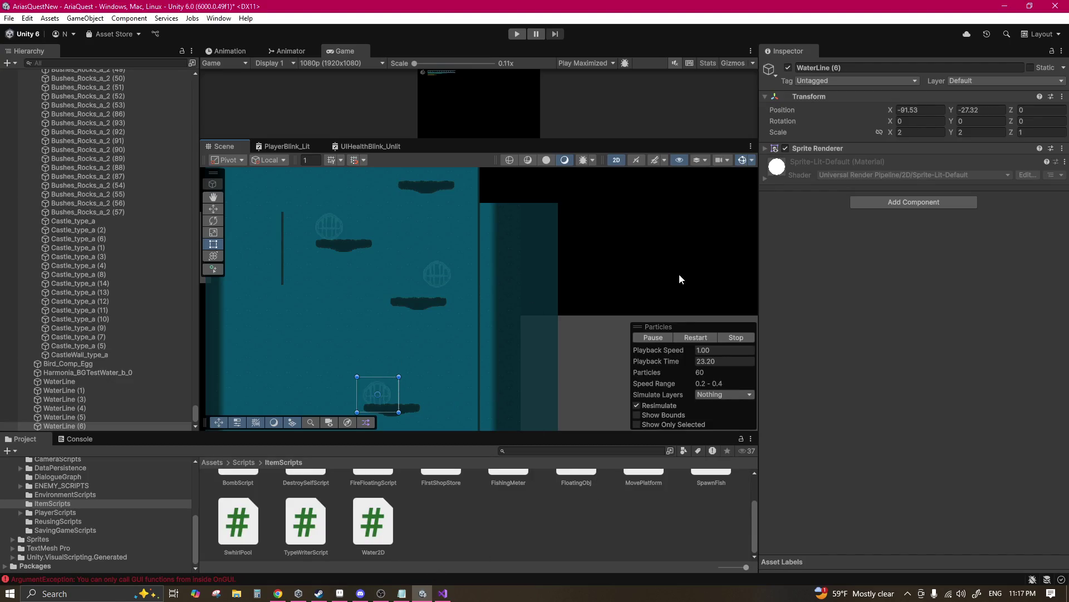
Step: Locate the grate's WaterLine_b sprite asset in the Project window
{"action": "left_click", "coordinate": [797, 149]}
{"action": "left_click", "coordinate": [904, 162]}
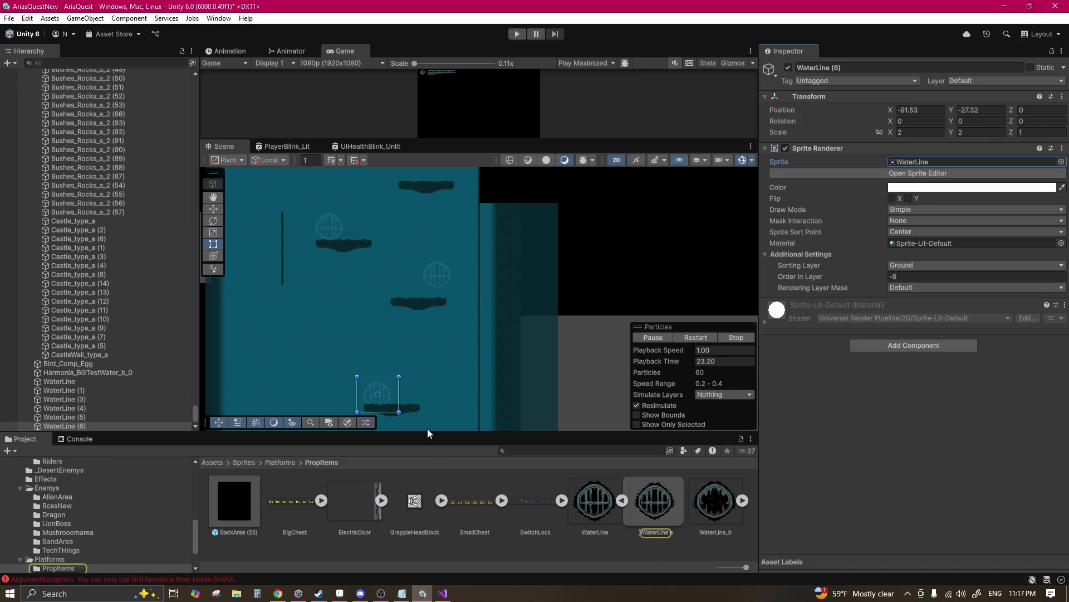
{"action": "left_click", "coordinate": [707, 517]}
Step: Import WaterLine_b as Single, Full Rect, Point filter, compression None, and apply
{"action": "left_click", "coordinate": [923, 128]}
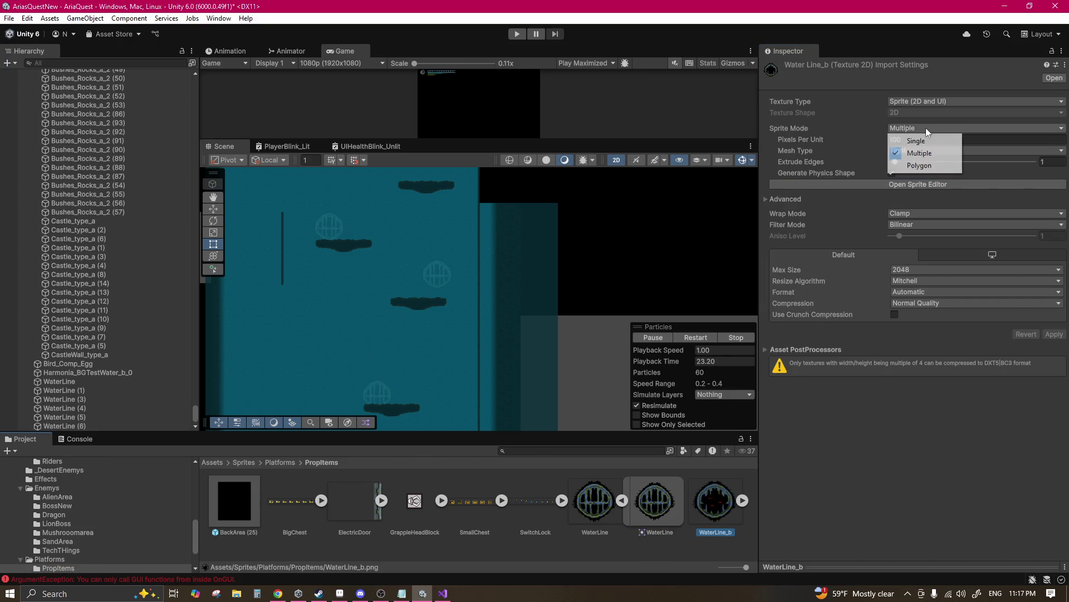
{"action": "left_click", "coordinate": [916, 137]}
{"action": "left_click", "coordinate": [922, 150]}
{"action": "left_click", "coordinate": [910, 163]}
{"action": "left_click", "coordinate": [914, 235]}
{"action": "left_click", "coordinate": [916, 246]}
{"action": "left_click", "coordinate": [917, 314]}
{"action": "left_click", "coordinate": [918, 327]}
{"action": "left_click", "coordinate": [1053, 333]}
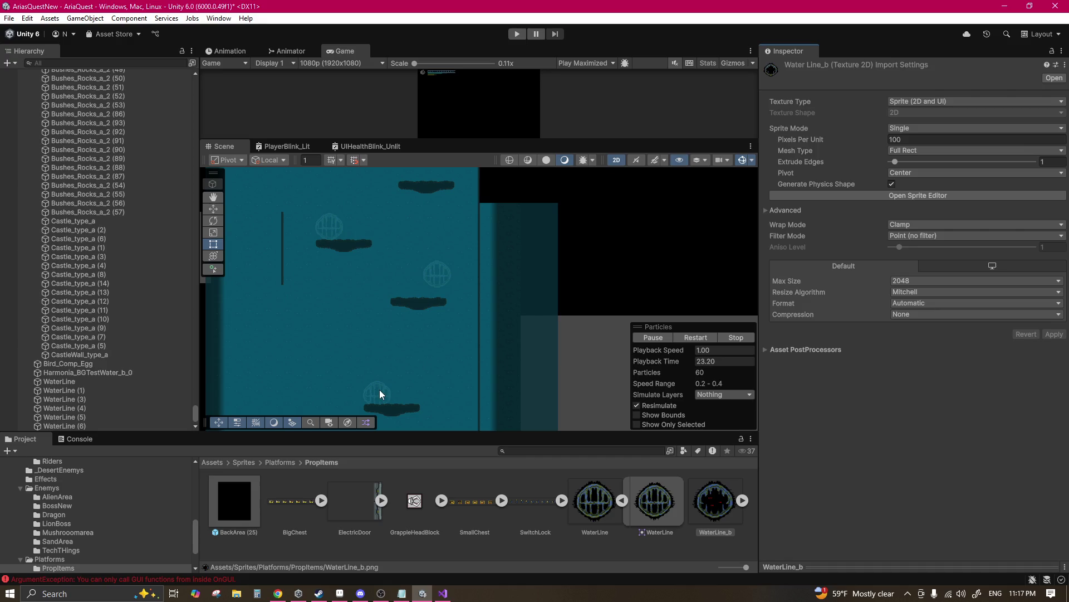
{"action": "left_click", "coordinate": [380, 393]}
{"action": "left_click", "coordinate": [380, 394]}
Step: Assign WaterLine_b as WaterLine (6)'s sprite and reposition the grate lower in the shaft
{"action": "left_click_drag", "start_coordinate": [880, 182], "coordinate": [914, 162]}
{"action": "scroll", "coordinate": [446, 351], "scroll_direction": "down", "scroll_amount": 2}
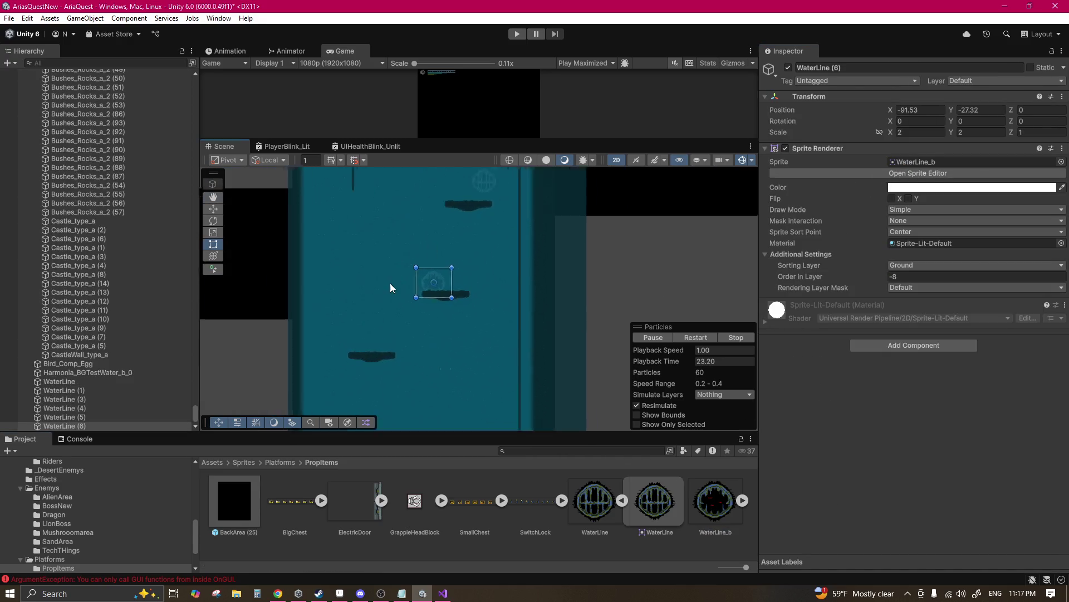
{"action": "scroll", "coordinate": [484, 214], "scroll_direction": "up", "scroll_amount": 1}
{"action": "scroll", "coordinate": [459, 362], "scroll_direction": "up", "scroll_amount": 1}
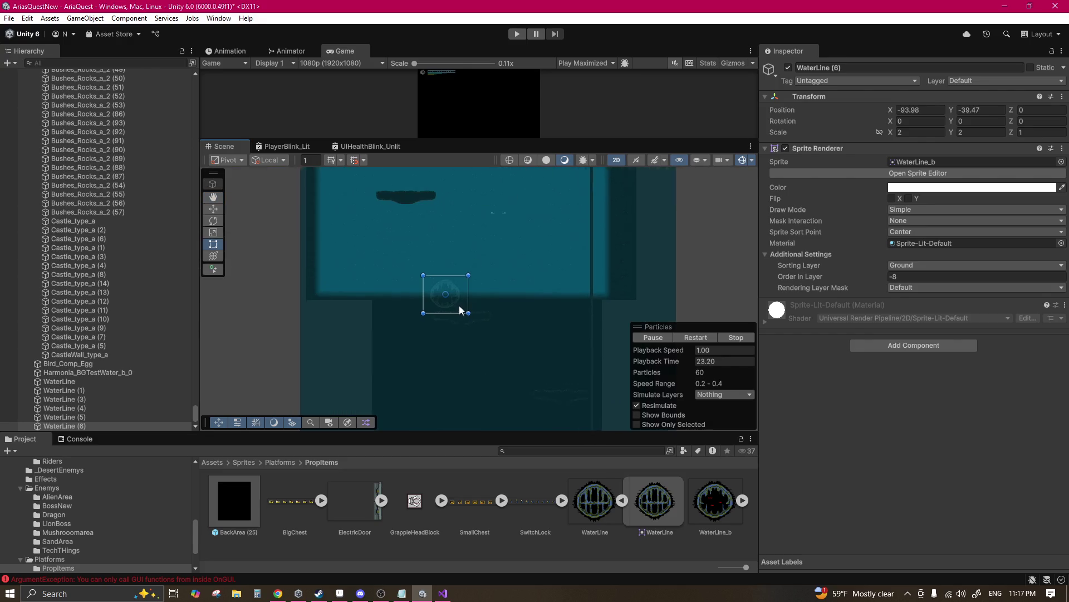
{"action": "left_click_drag", "start_coordinate": [449, 298], "coordinate": [466, 349]}
{"action": "scroll", "coordinate": [466, 348], "scroll_direction": "up", "scroll_amount": 1}
{"action": "left_click_drag", "start_coordinate": [473, 313], "coordinate": [476, 234]}
{"action": "scroll", "coordinate": [476, 339], "scroll_direction": "up", "scroll_amount": 1}
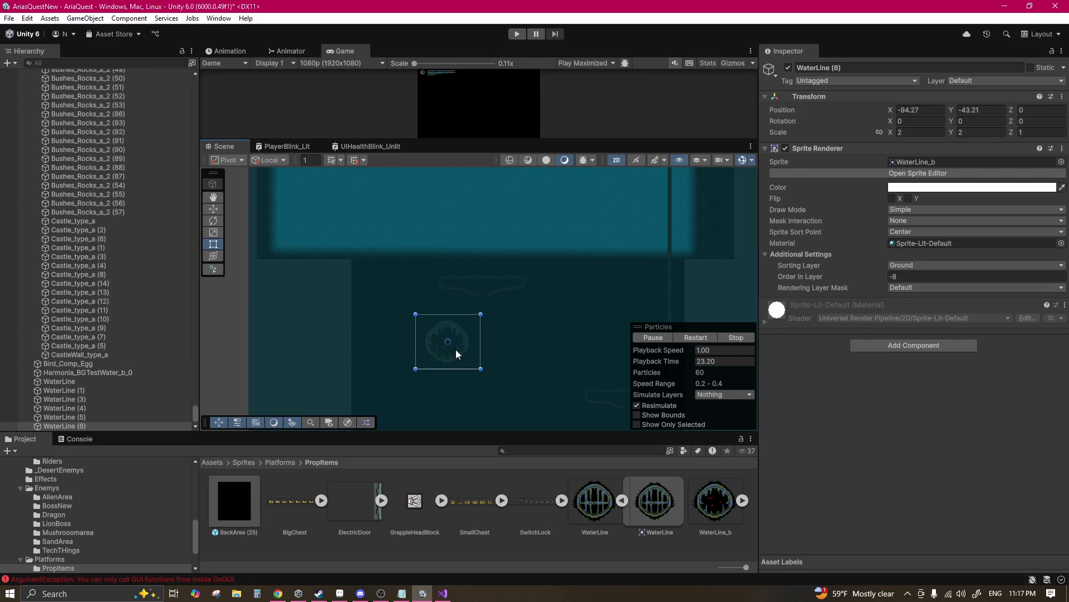
{"action": "left_click_drag", "start_coordinate": [446, 384], "coordinate": [435, 305]}
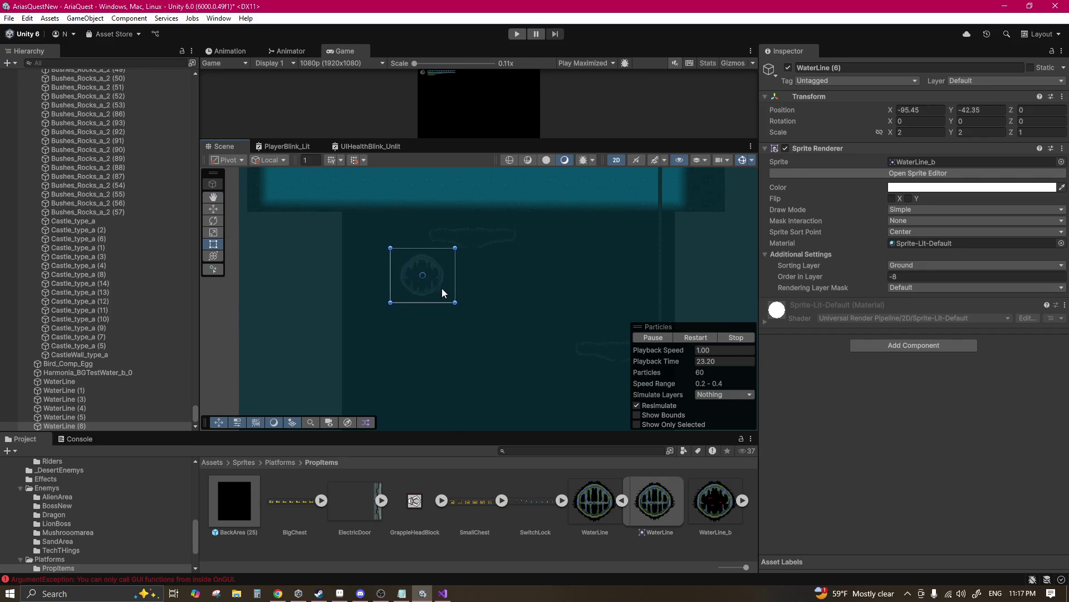
Step: Make three copies of the grate and place them progressively further down the shaft
{"action": "key", "text": "ctrl+d"}
{"action": "mouse_move", "coordinate": [558, 296]}
{"action": "left_mouse_down"}
{"action": "mouse_move", "coordinate": [503, 367]}
{"action": "mouse_move", "coordinate": [525, 204]}
{"action": "mouse_move", "coordinate": [503, 279]}
{"action": "mouse_move", "coordinate": [468, 335]}
{"action": "mouse_move", "coordinate": [523, 355]}
{"action": "mouse_move", "coordinate": [573, 240]}
{"action": "left_mouse_up"}
{"action": "key", "text": "ctrl+d"}
{"action": "mouse_move", "coordinate": [578, 298]}
{"action": "left_mouse_down"}
{"action": "mouse_move", "coordinate": [543, 377]}
{"action": "mouse_move", "coordinate": [533, 282]}
{"action": "mouse_move", "coordinate": [504, 193]}
{"action": "left_mouse_up"}
{"action": "key", "text": "ctrl+d"}
{"action": "mouse_move", "coordinate": [502, 254]}
{"action": "left_mouse_down"}
{"action": "mouse_move", "coordinate": [373, 282]}
{"action": "mouse_move", "coordinate": [466, 349]}
{"action": "mouse_move", "coordinate": [480, 305]}
{"action": "left_mouse_up"}
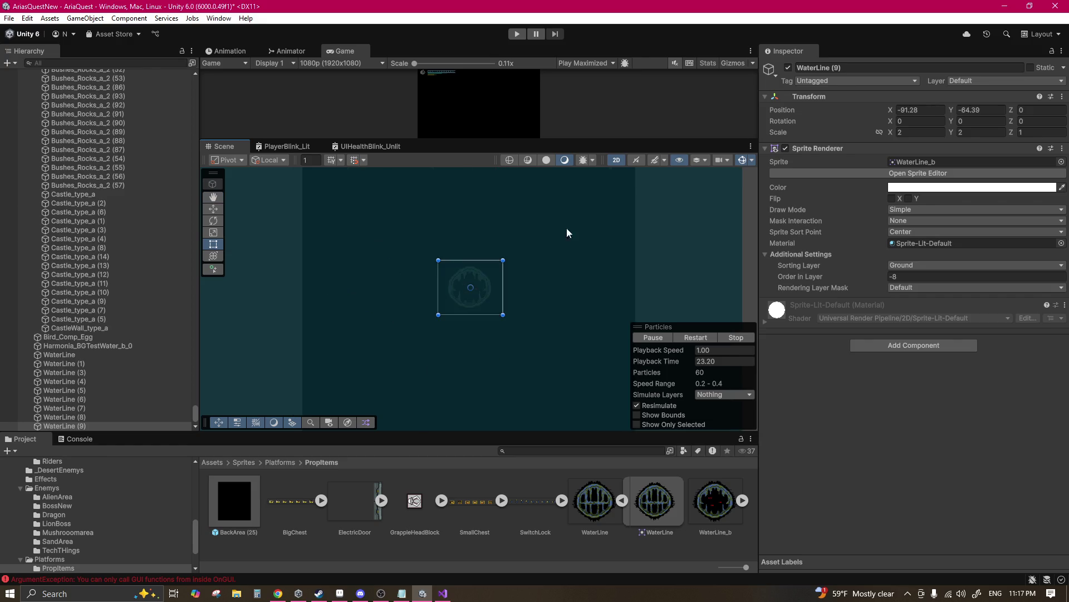
Step: Scale WaterLine (9) to 4 × 4 and move it down near the shaft floor
{"action": "type", "text": "4"}
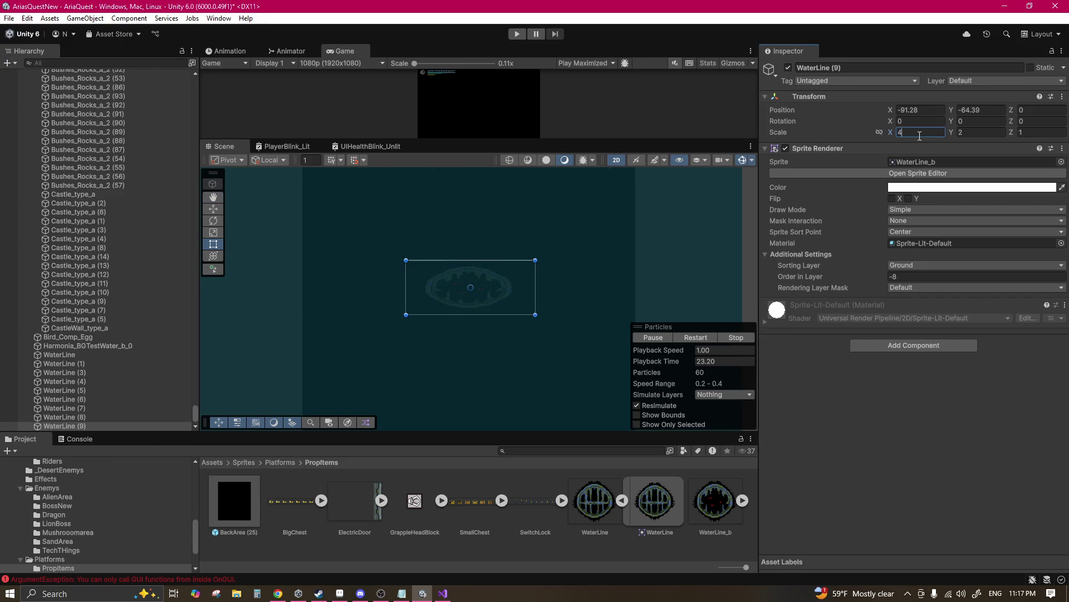
{"action": "key", "text": "Tab"}
{"action": "type", "text": "4"}
{"action": "scroll", "coordinate": [583, 292], "scroll_direction": "down", "scroll_amount": 2}
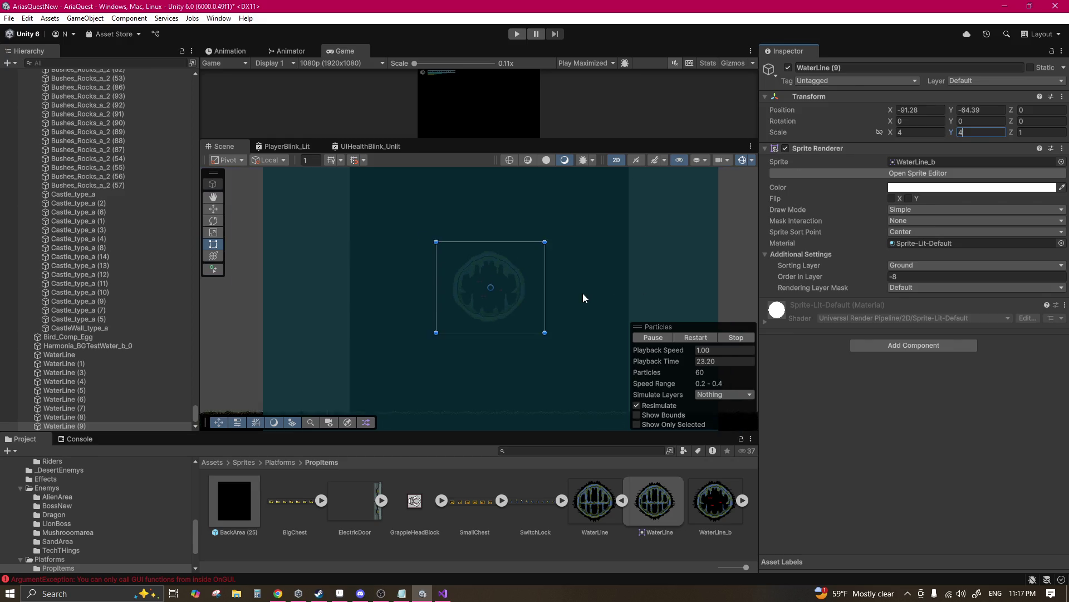
{"action": "mouse_move", "coordinate": [510, 243]}
{"action": "left_mouse_down"}
{"action": "mouse_move", "coordinate": [510, 331]}
{"action": "mouse_move", "coordinate": [413, 329]}
{"action": "mouse_move", "coordinate": [475, 329]}
{"action": "left_mouse_up"}
{"action": "scroll", "coordinate": [490, 277], "scroll_direction": "down", "scroll_amount": 1}
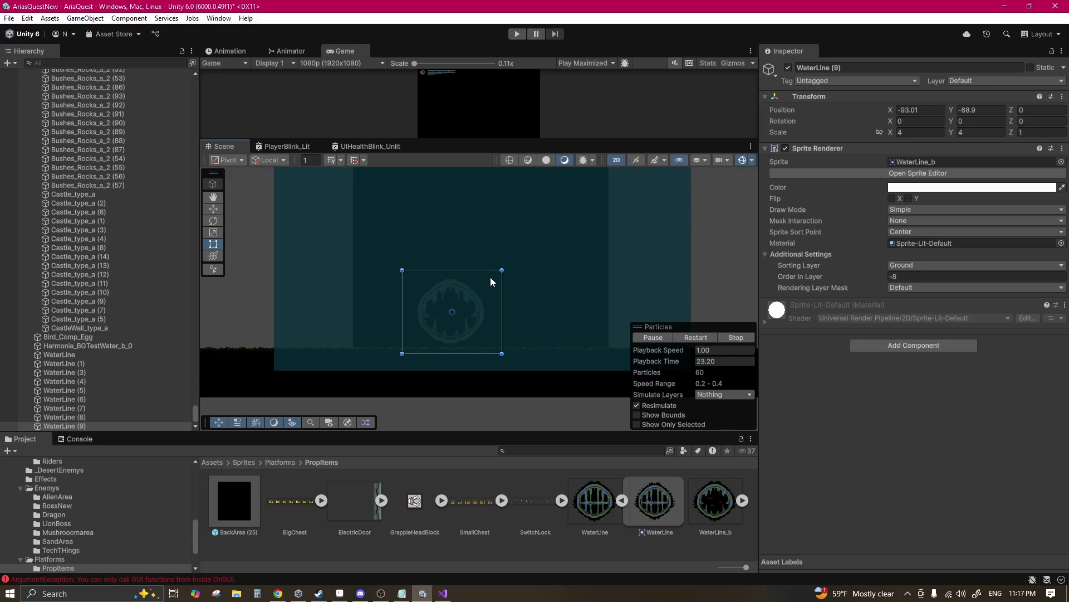
{"action": "left_click_drag", "start_coordinate": [479, 323], "coordinate": [480, 359]}
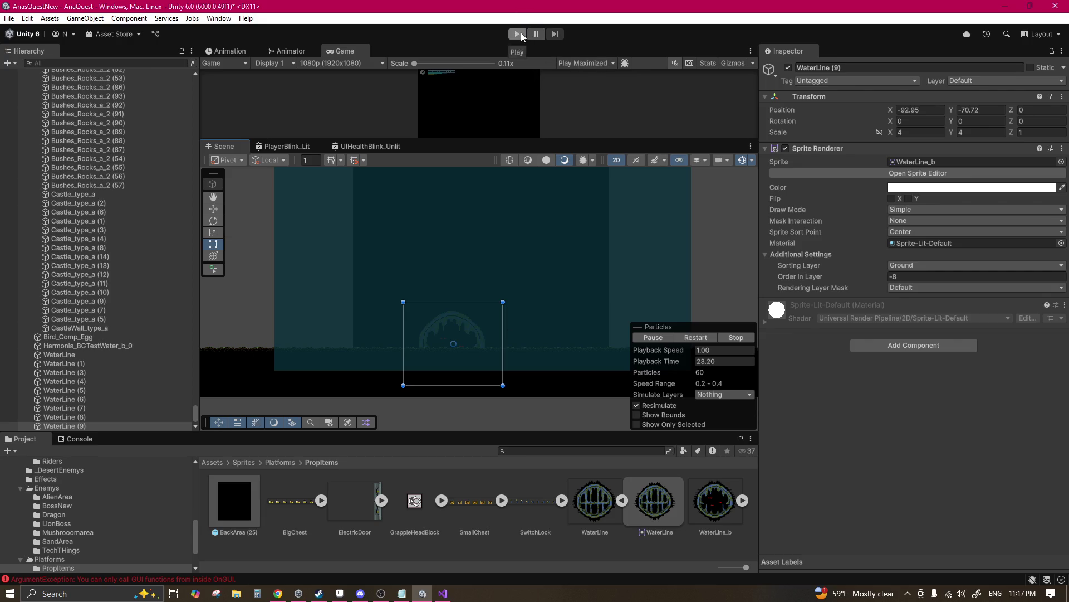
Step: Start Play mode and load the first save slot
{"action": "left_click", "coordinate": [518, 34]}
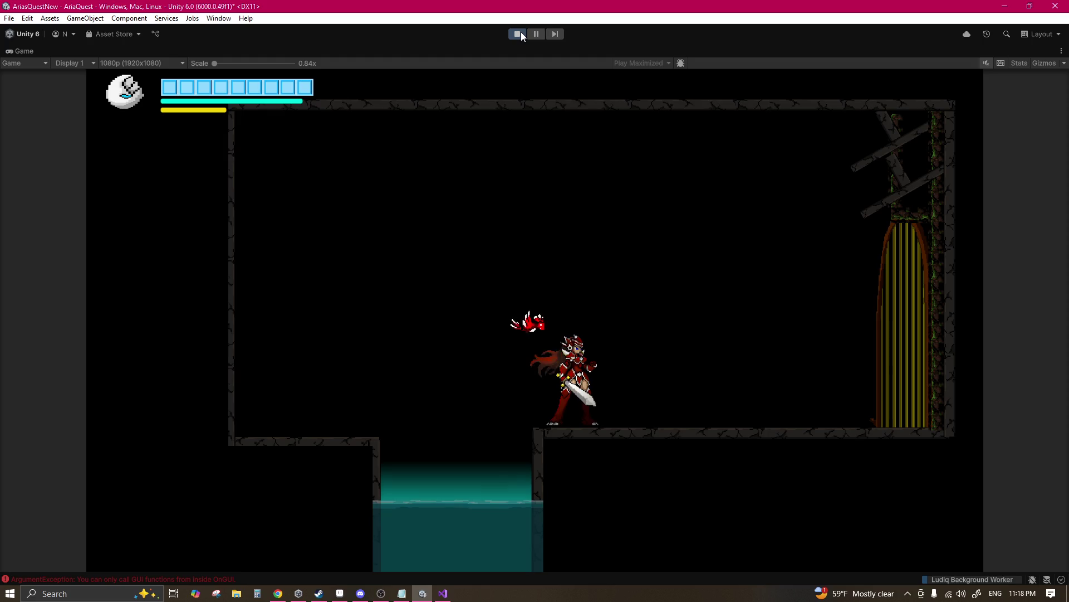
{"action": "key", "text": "Down"}
{"action": "key", "text": "Down"}
{"action": "key", "text": "Return"}
{"action": "key", "text": "Return"}
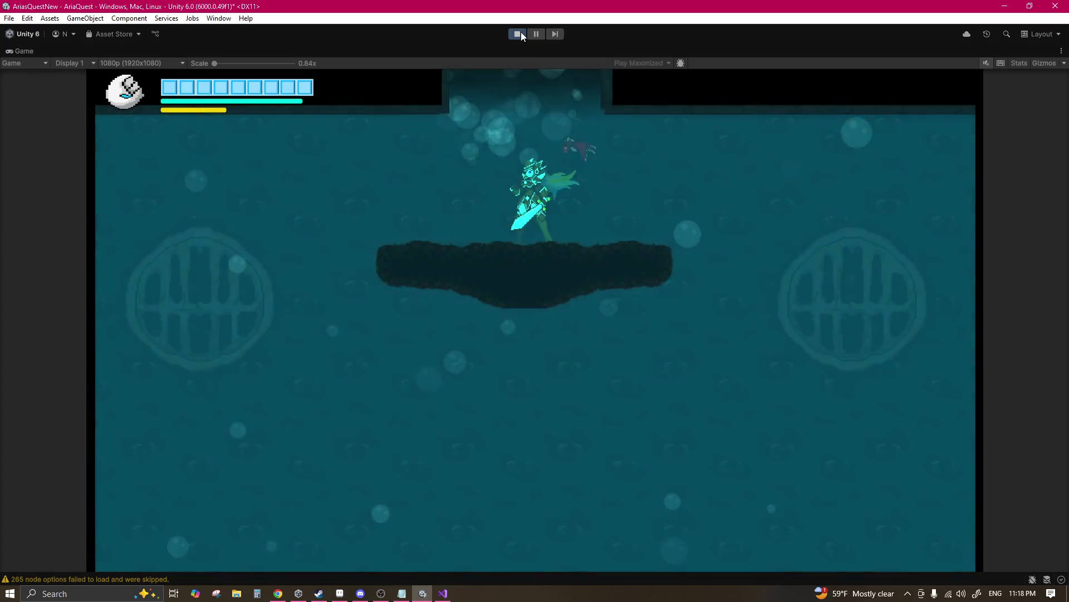
Step: Swim down the deeper shaft past platforms and grates into the dark depths
{"action": "key", "text": "Left"}
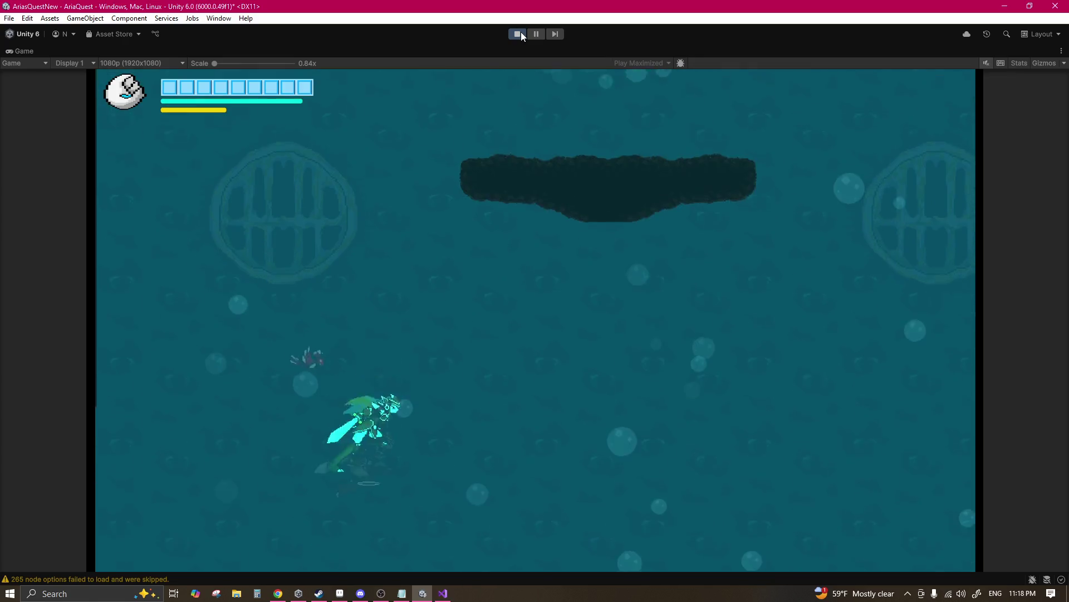
{"action": "key", "text": "Right"}
{"action": "key", "text": "Down"}
{"action": "key", "text": "Right"}
{"action": "key", "text": "Down"}
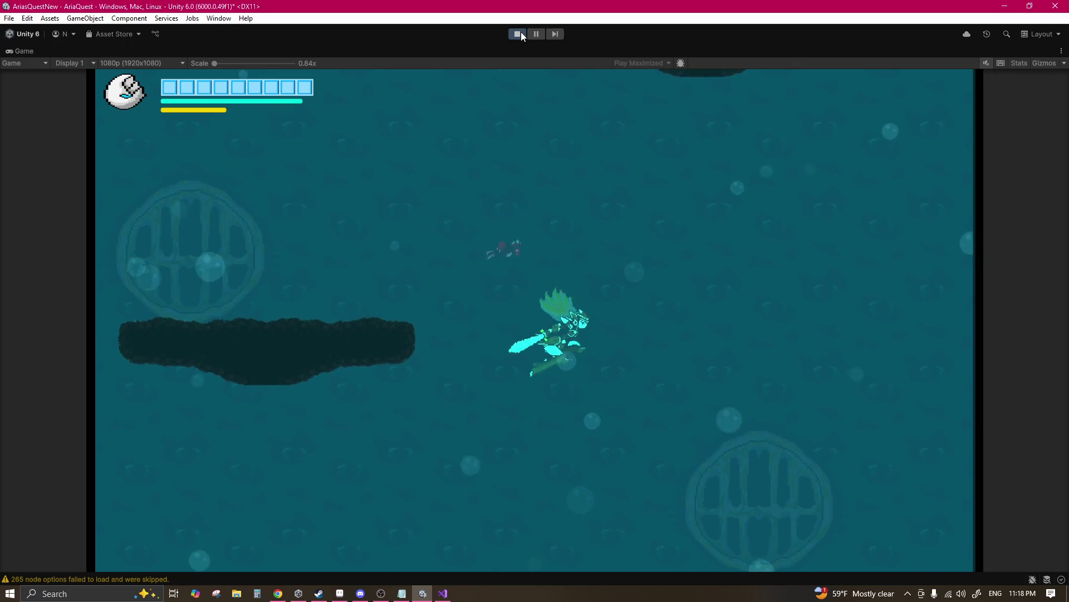
{"action": "key", "text": "Right"}
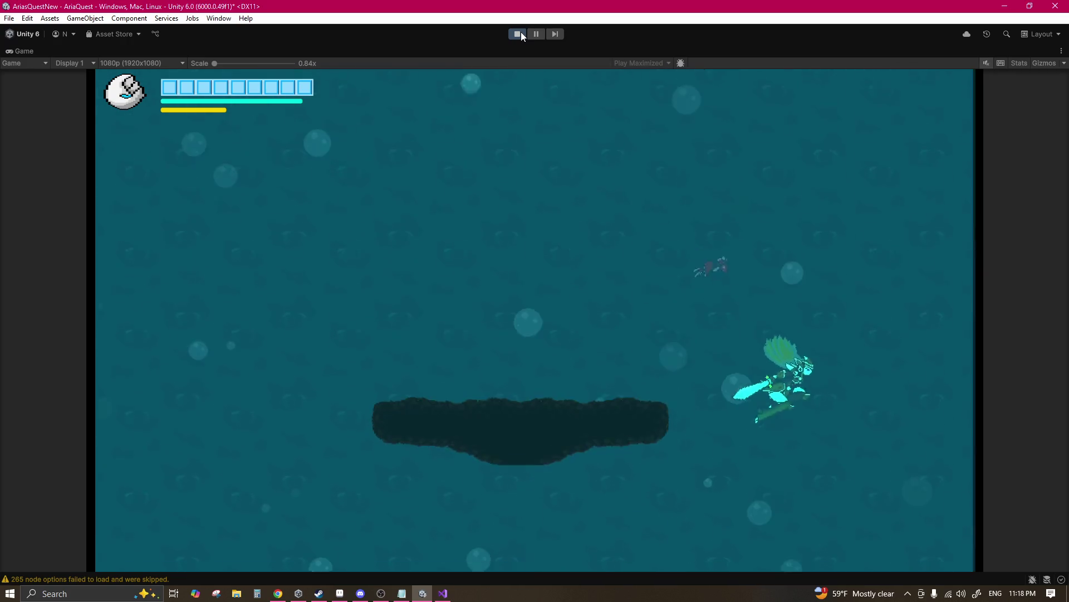
{"action": "key", "text": "Down"}
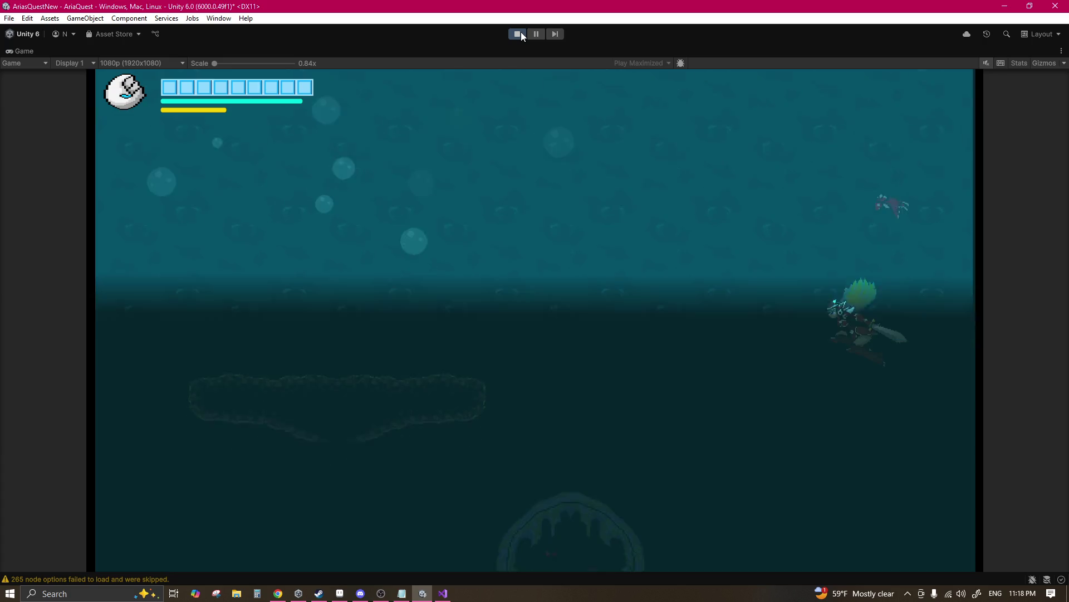
{"action": "key", "text": "Left"}
{"action": "key", "text": "Left"}
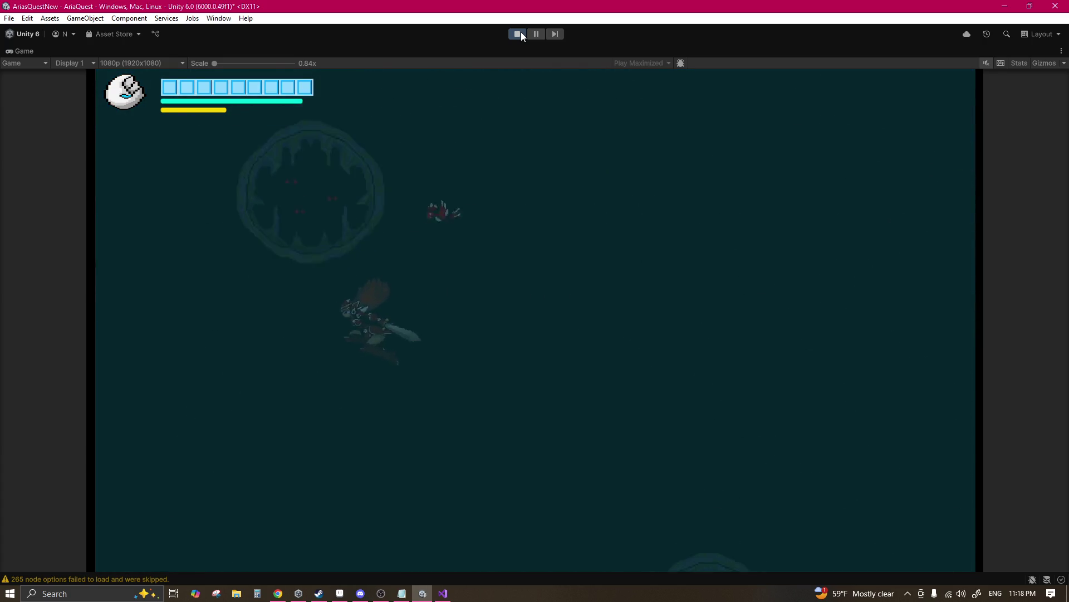
{"action": "key", "text": "Right"}
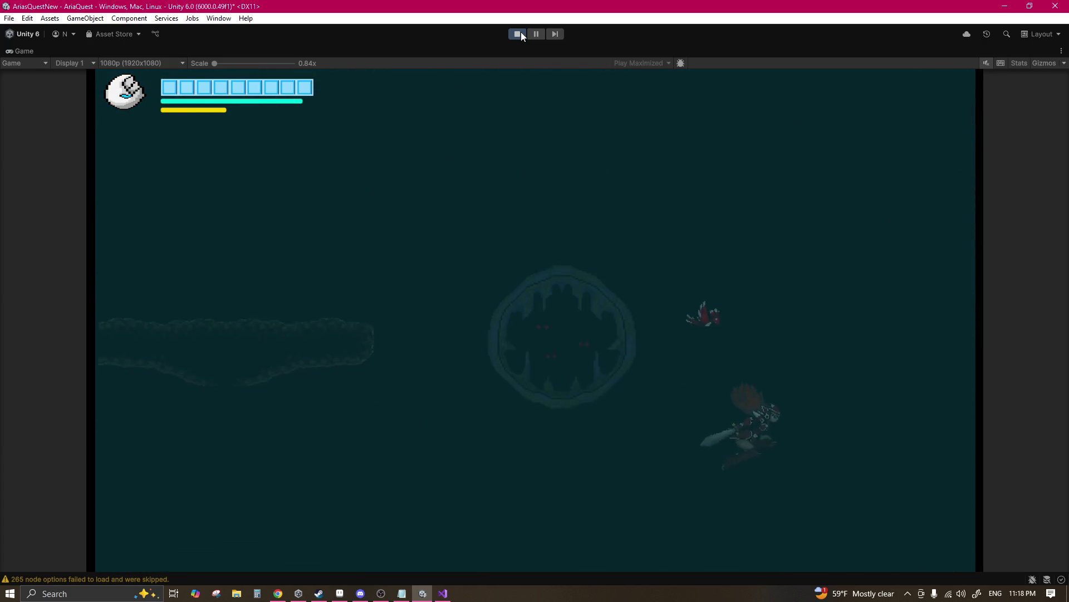
{"action": "key", "text": "Left"}
{"action": "key", "text": "Left"}
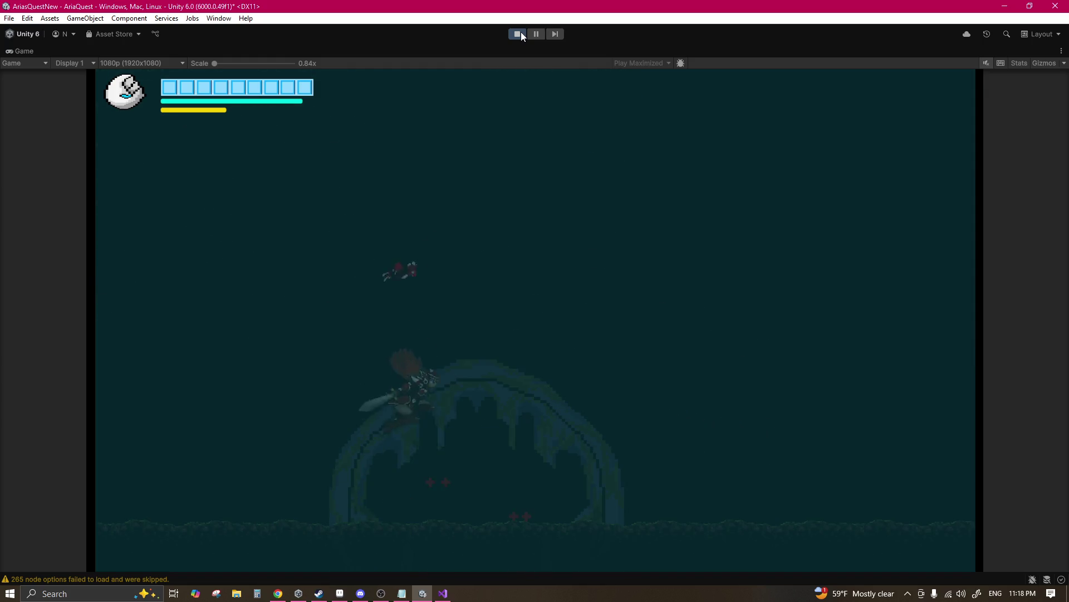
{"action": "key", "text": "Right"}
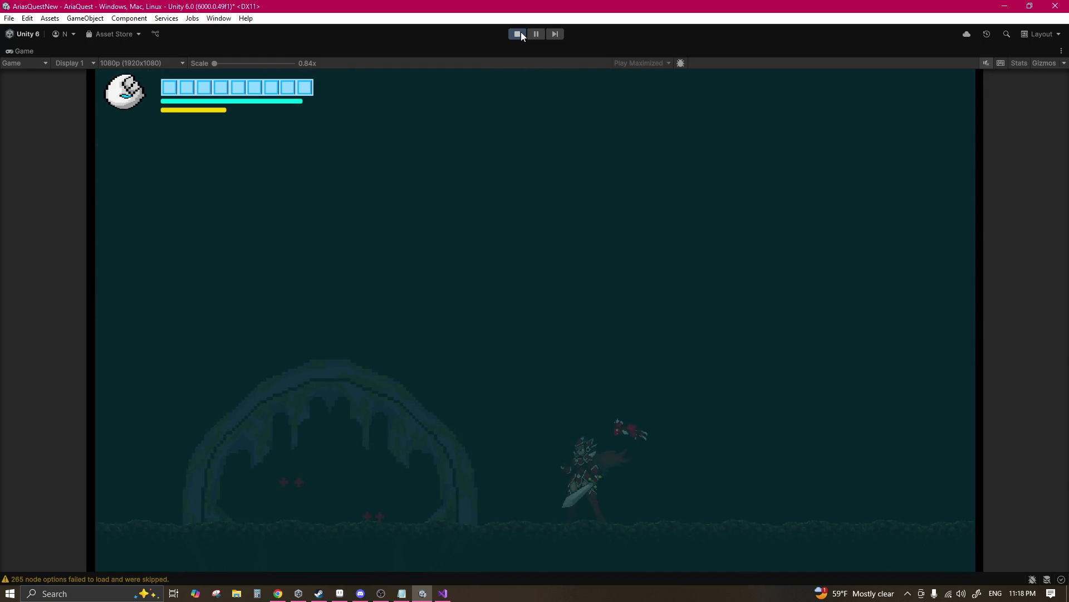
Step: Leap and swim back up toward the lighter water, weaving past rocks
{"action": "key", "text": "Left"}
{"action": "key", "text": "space"}
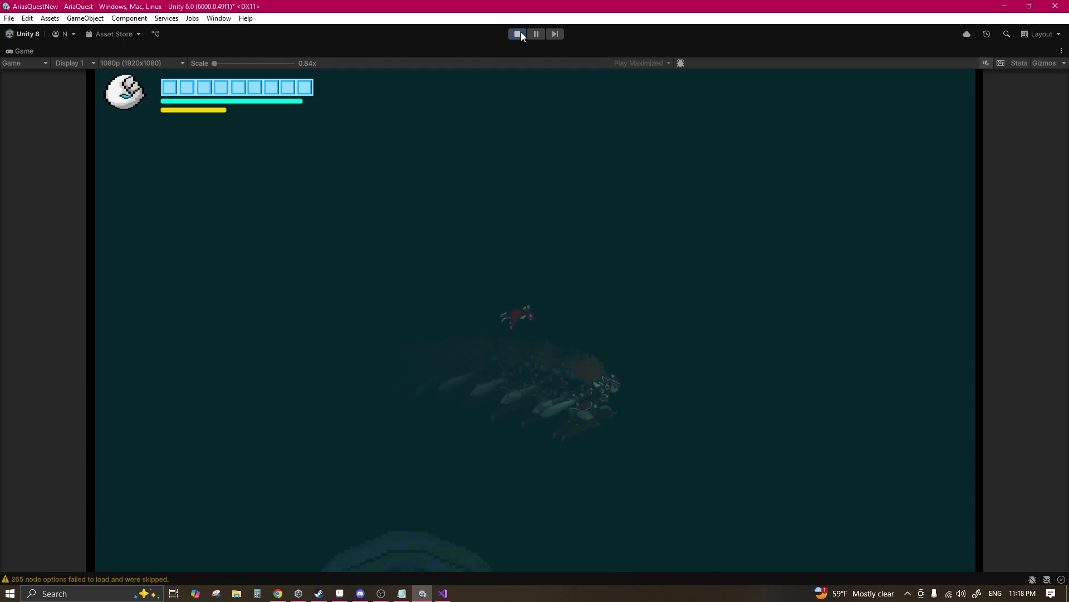
{"action": "key", "text": "space"}
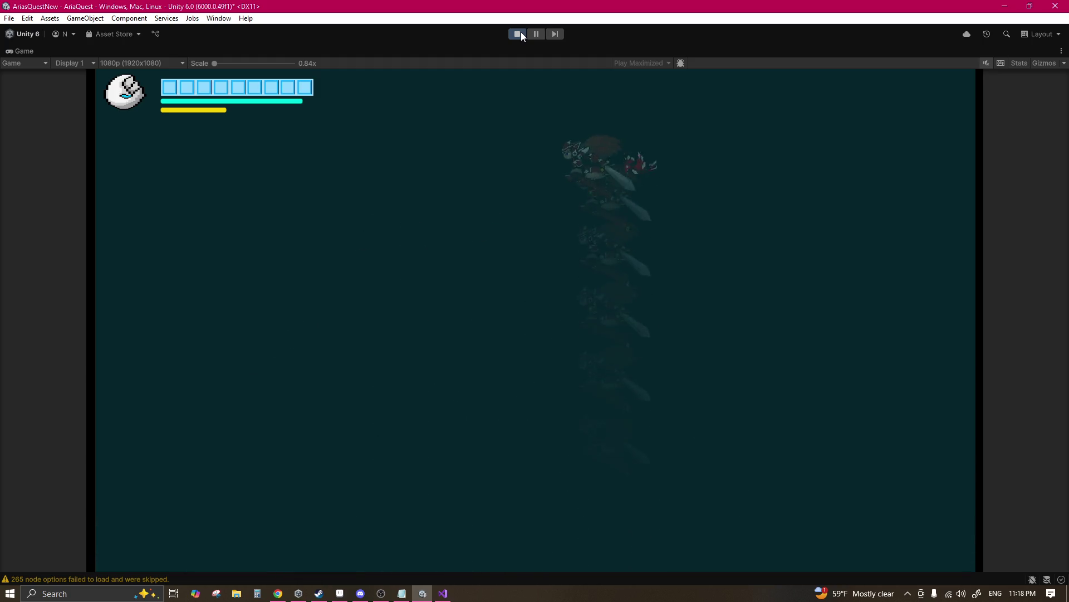
{"action": "key", "text": "Left"}
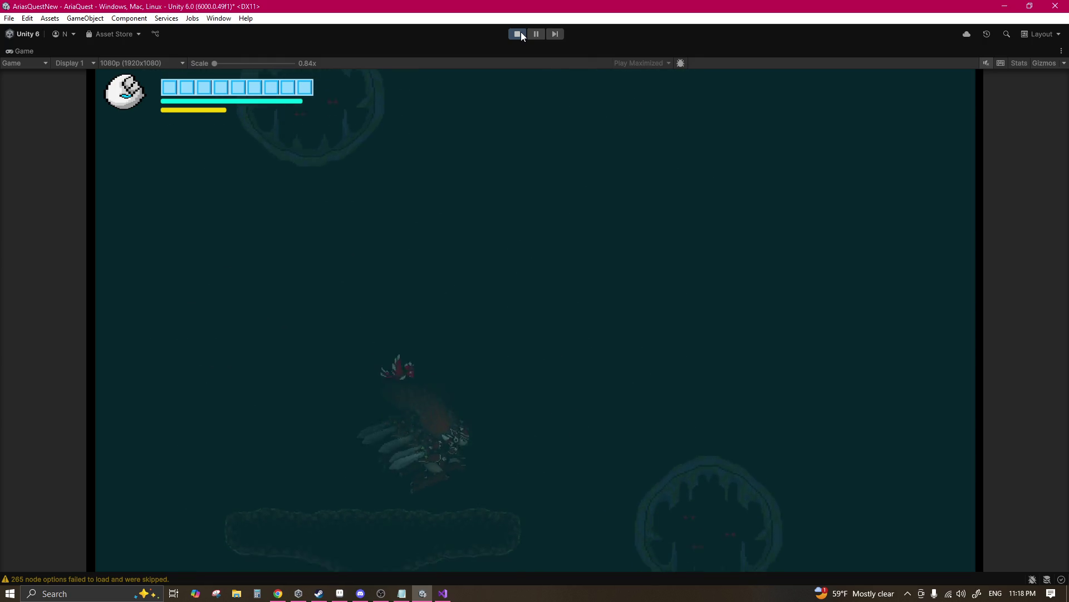
{"action": "key", "text": "space"}
{"action": "key", "text": "Right"}
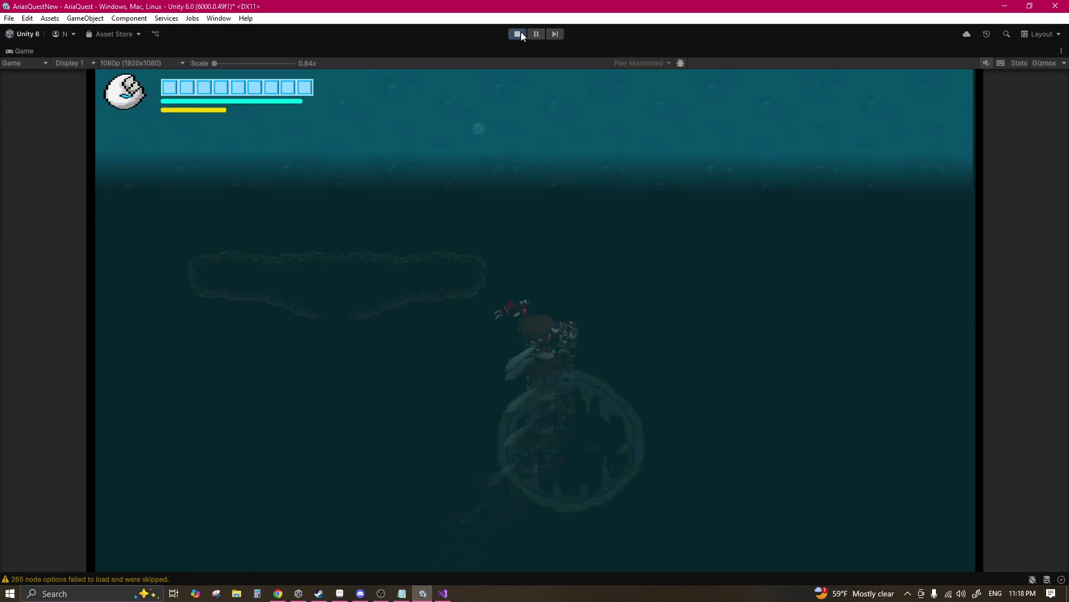
{"action": "key", "text": "Up"}
{"action": "key", "text": "Left"}
{"action": "key", "text": "Up"}
{"action": "key", "text": "Down"}
{"action": "key", "text": "Left"}
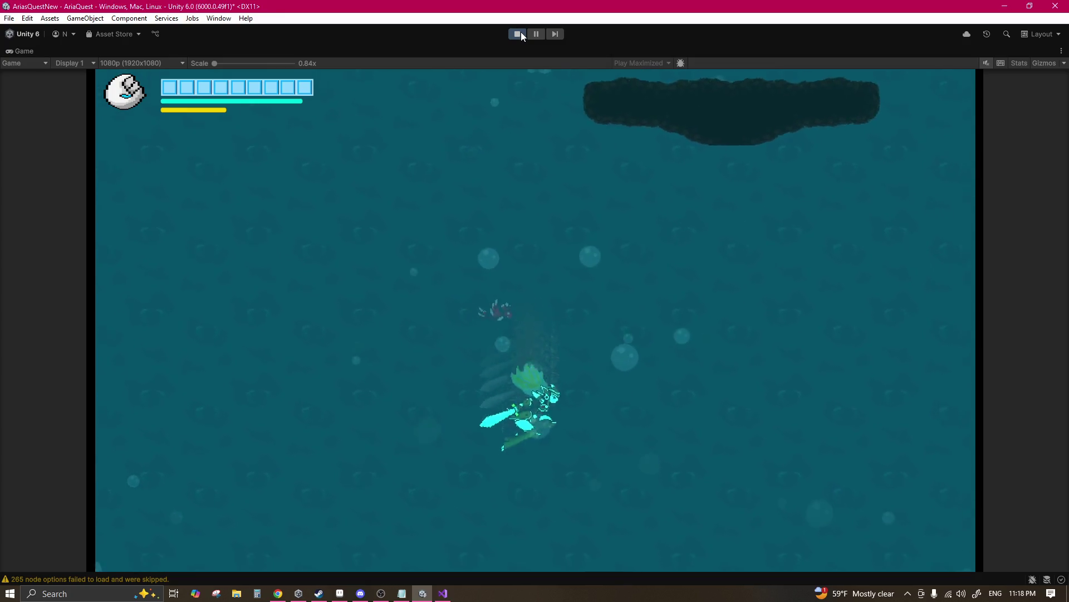
Step: Swim up past the rocks and exit the water through the ceiling opening
{"action": "key", "text": "Up"}
{"action": "key", "text": "Right"}
{"action": "key", "text": "Down"}
{"action": "key", "text": "Left"}
{"action": "key", "text": "Right"}
{"action": "key", "text": "Up"}
{"action": "key", "text": "Down"}
{"action": "key", "text": "Up"}
{"action": "key", "text": "Right"}
{"action": "key", "text": "Left"}
{"action": "key", "text": "Down"}
{"action": "key", "text": "Up"}
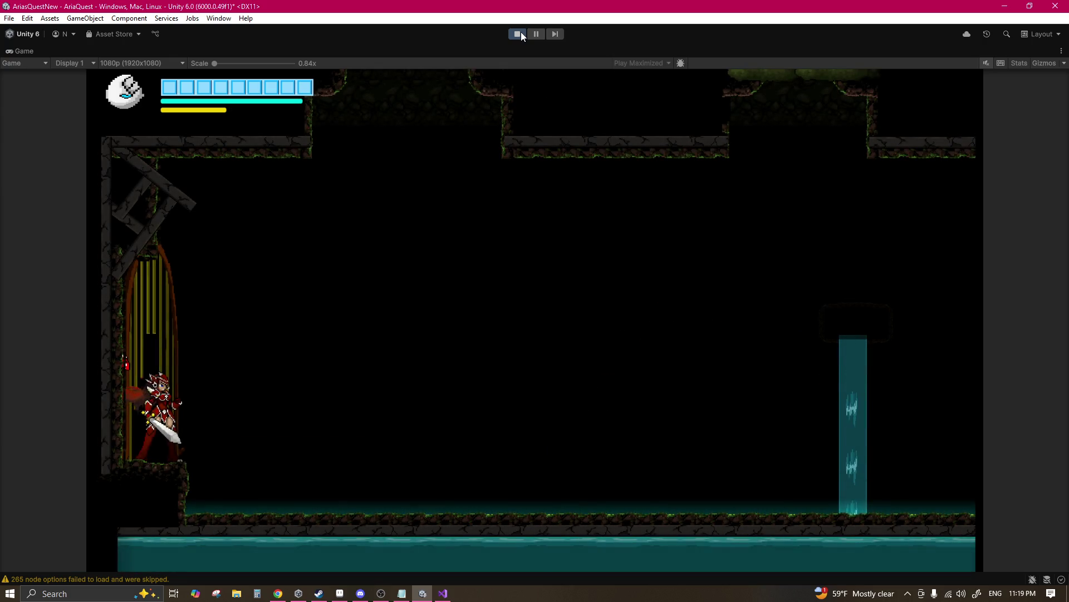
Step: Dash along the corridor into the fungal room and attack the mantis enemy
{"action": "key", "text": "Right"}
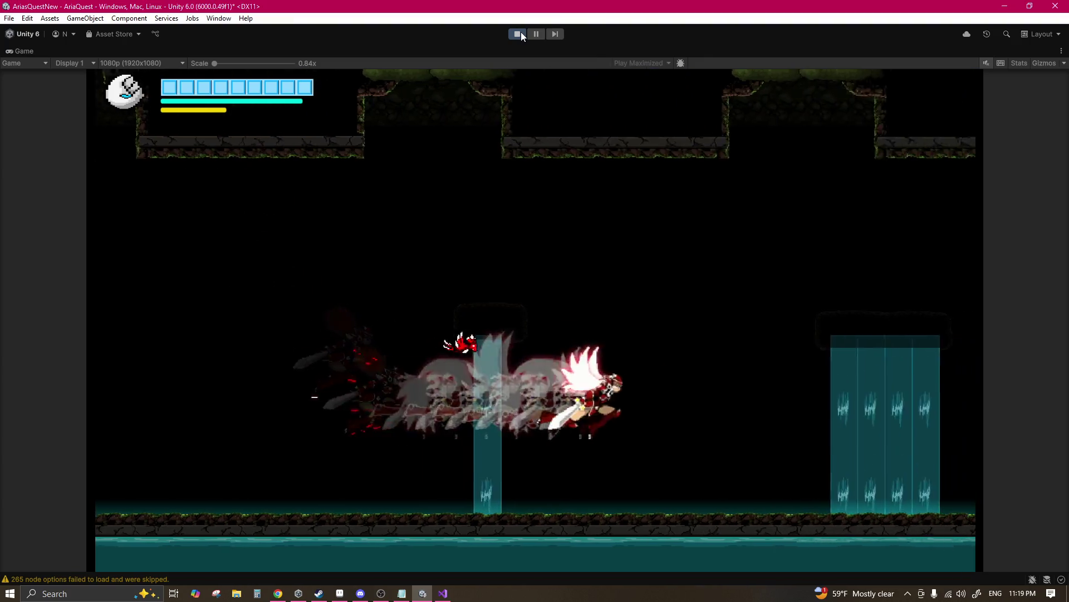
{"action": "key", "text": "Right"}
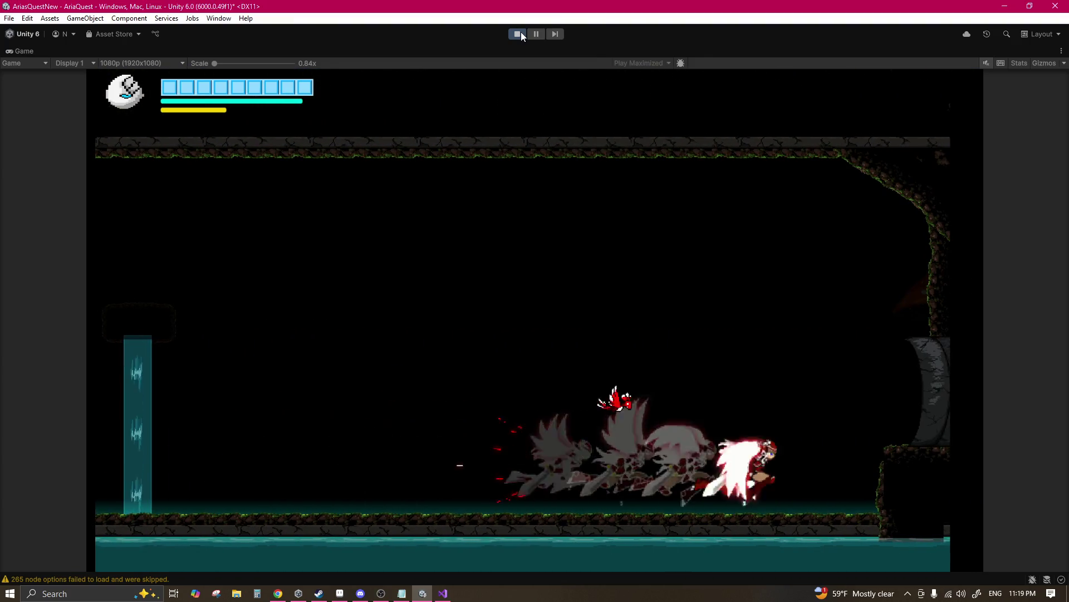
{"action": "key", "text": "Left"}
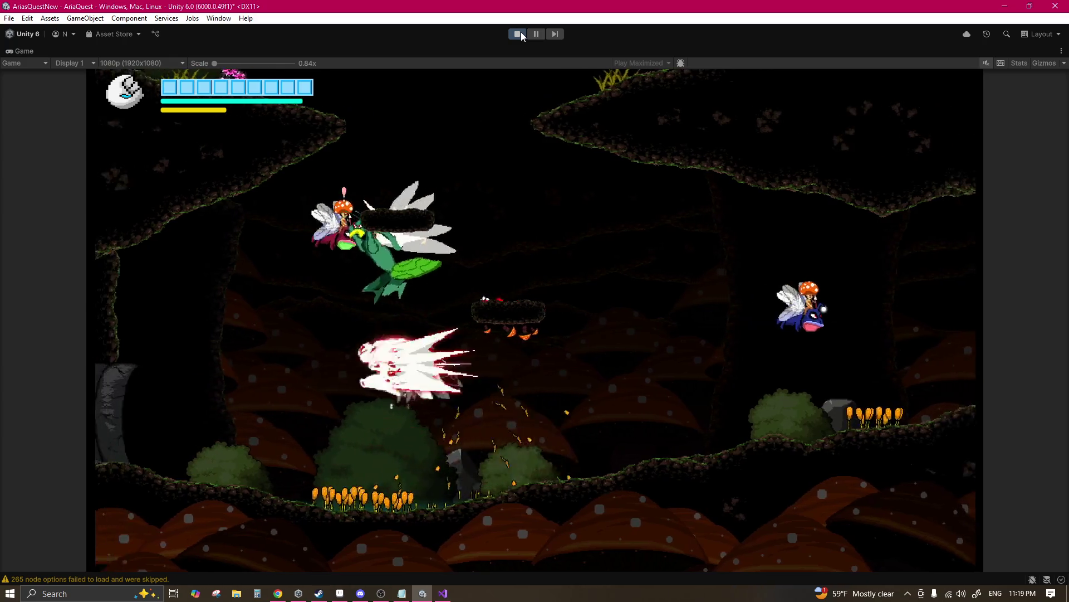
{"action": "key", "text": "x"}
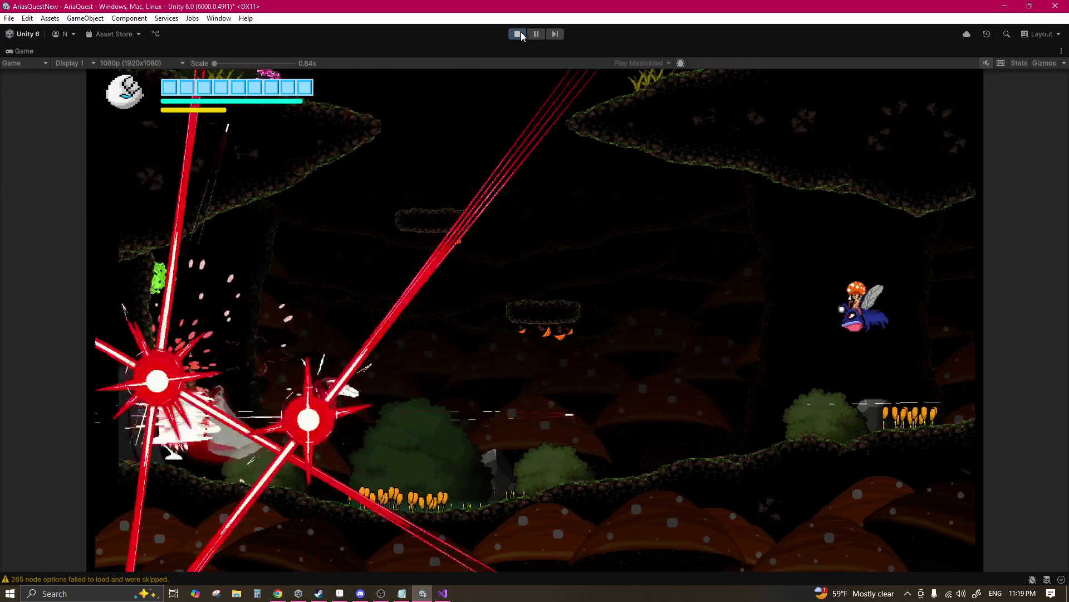
{"action": "key", "text": "x"}
{"action": "key", "text": "Right"}
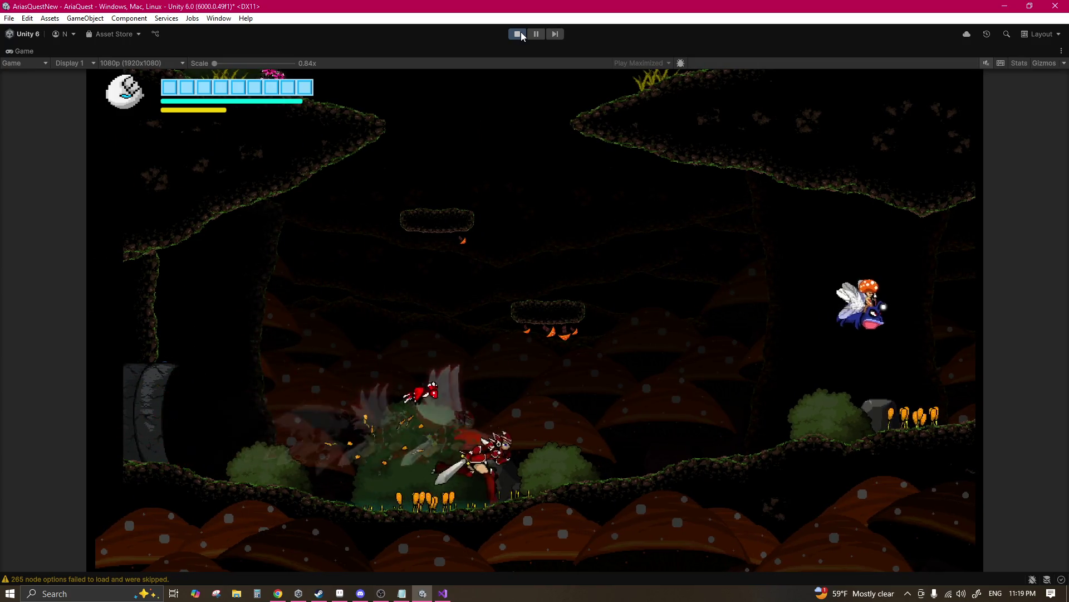
Step: Fight right through the caves and pipe into the middle of the red cave room
{"action": "key", "text": "Right"}
{"action": "key", "text": "x"}
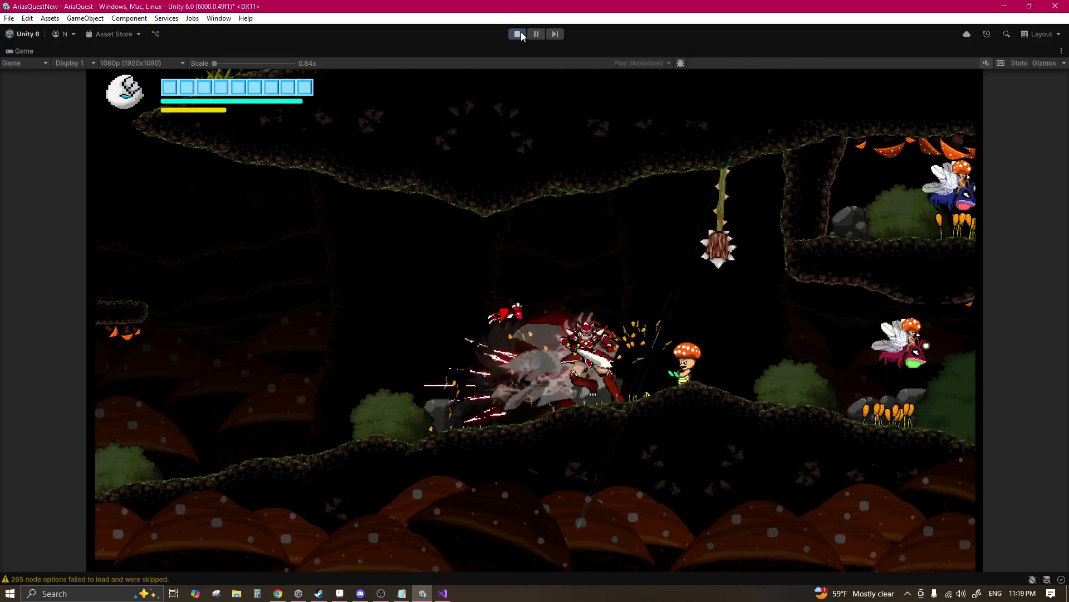
{"action": "key", "text": "Right"}
{"action": "key", "text": "x"}
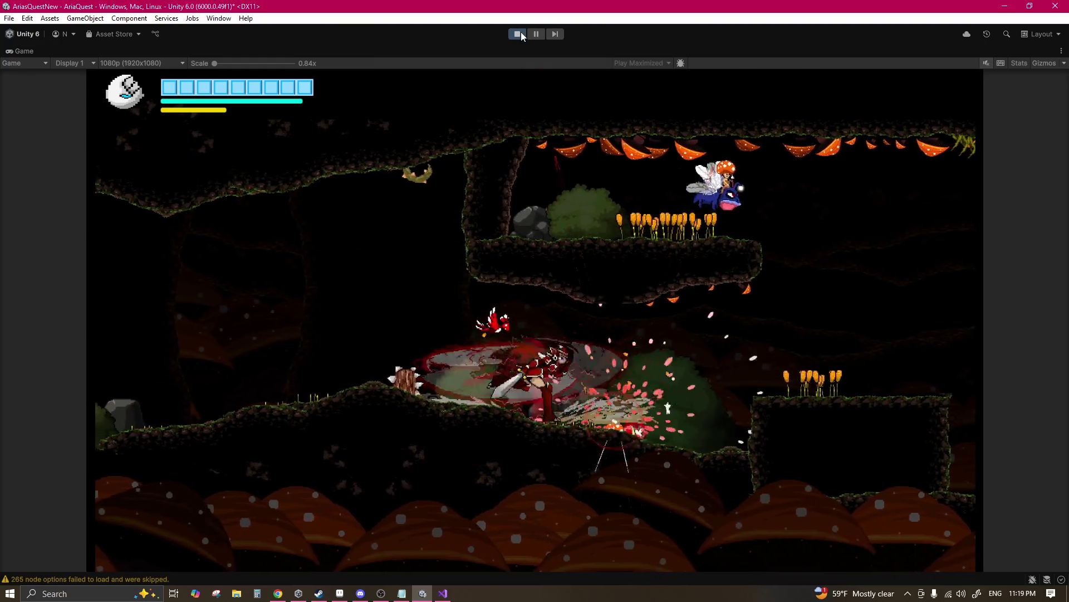
{"action": "key", "text": "Right"}
{"action": "key", "text": "x"}
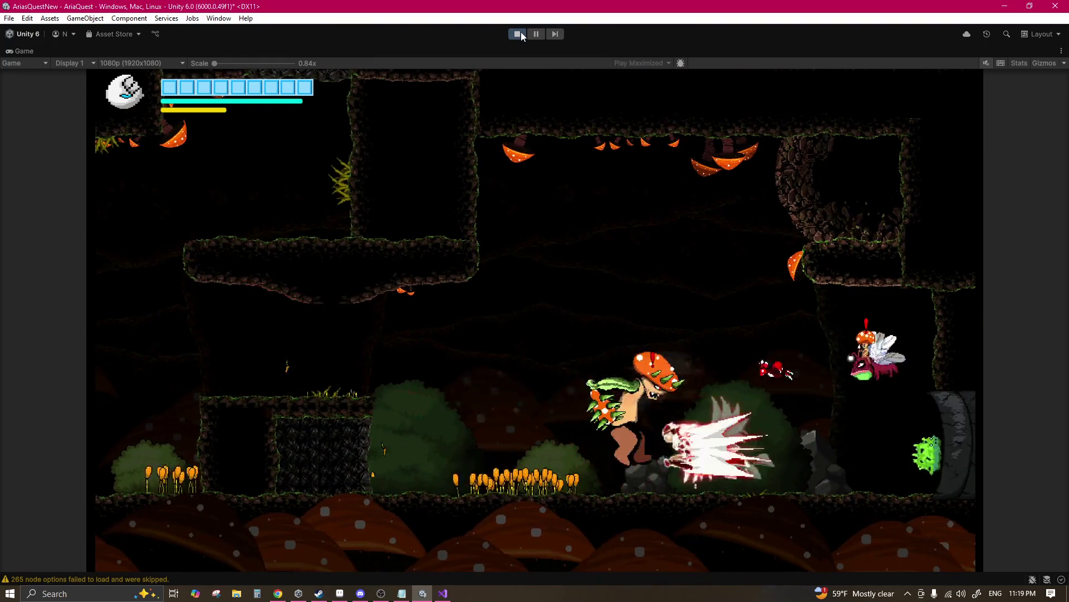
{"action": "key", "text": "x"}
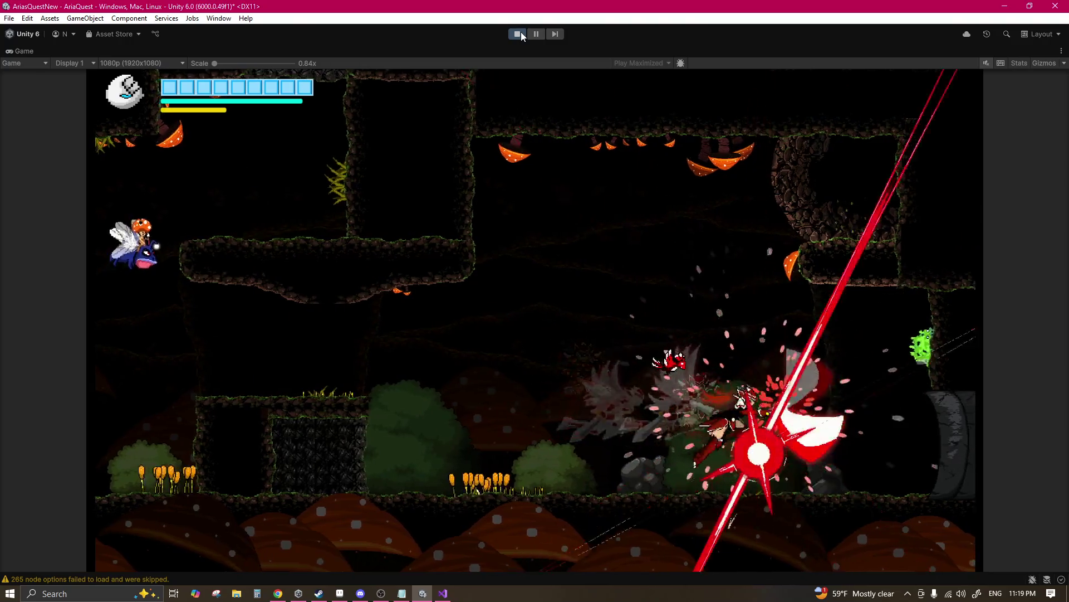
{"action": "key", "text": "Right"}
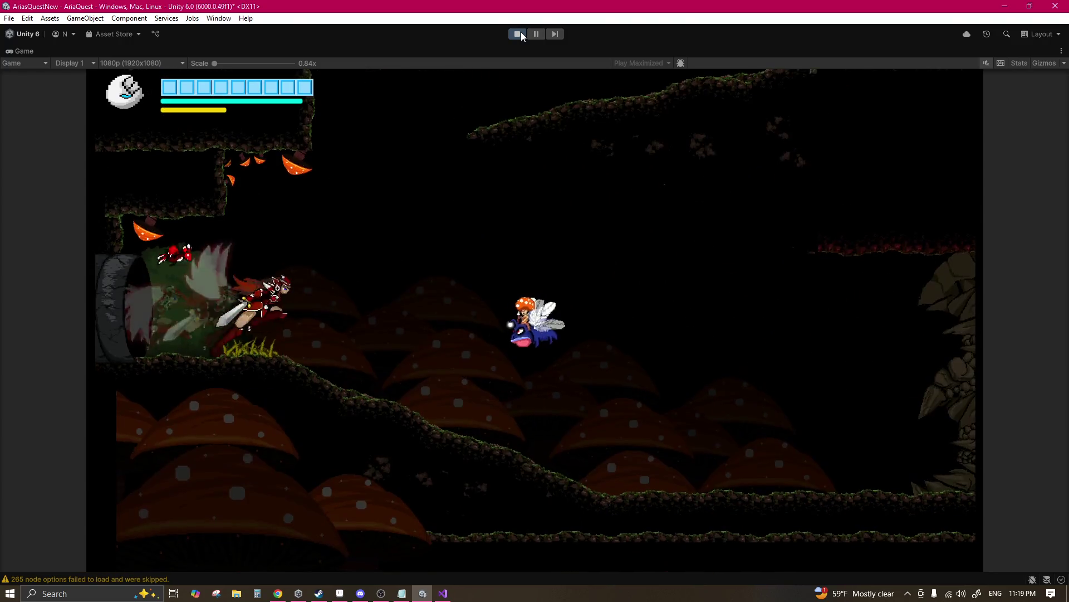
{"action": "key", "text": "Right"}
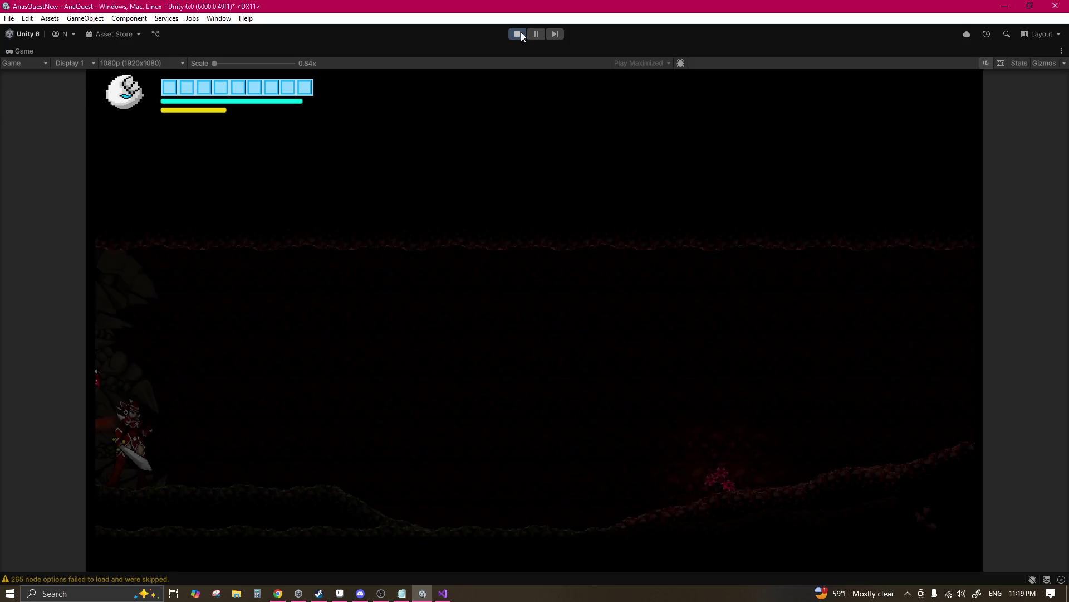
{"action": "key", "text": "Right"}
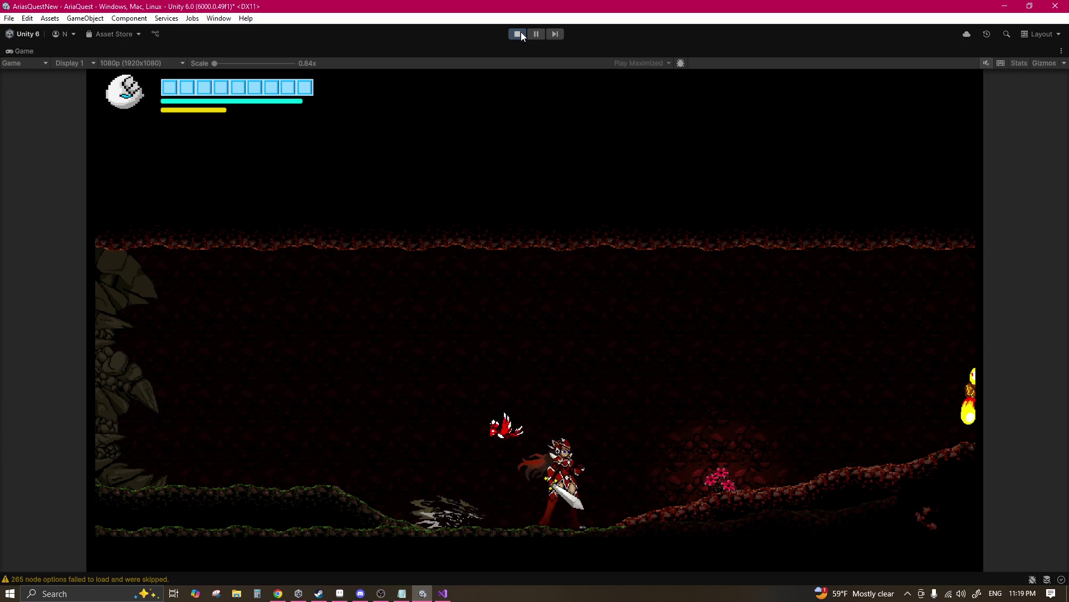
{"action": "key", "text": "Left"}
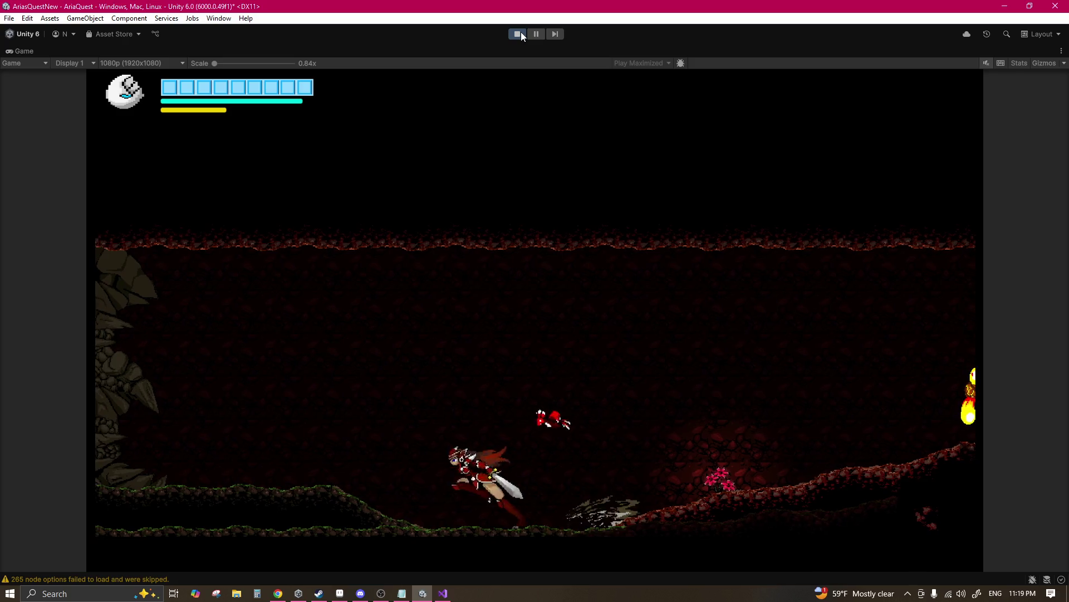
Step: Stop the playtest and zoom the Scene view out and back in on the water area
{"action": "left_click", "coordinate": [514, 34]}
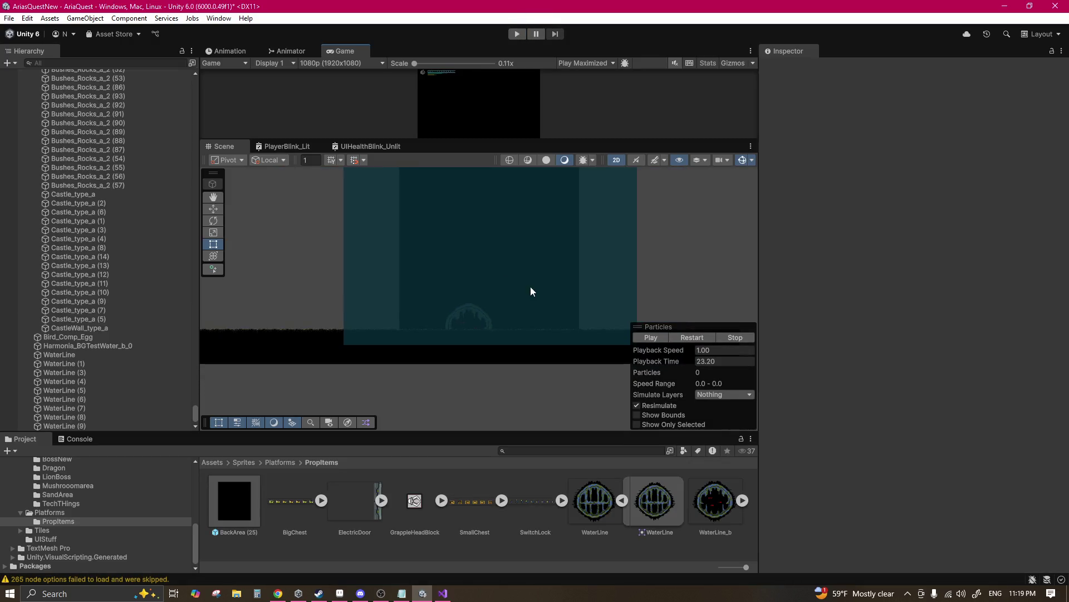
{"action": "key", "text": "q"}
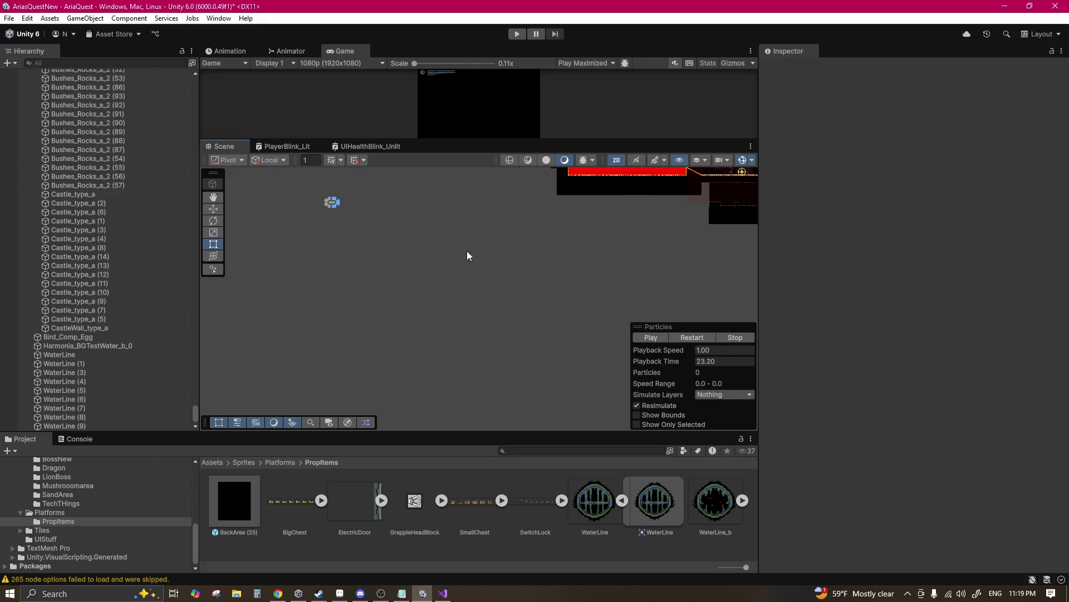
{"action": "scroll", "coordinate": [566, 282], "scroll_direction": "down", "scroll_amount": 5}
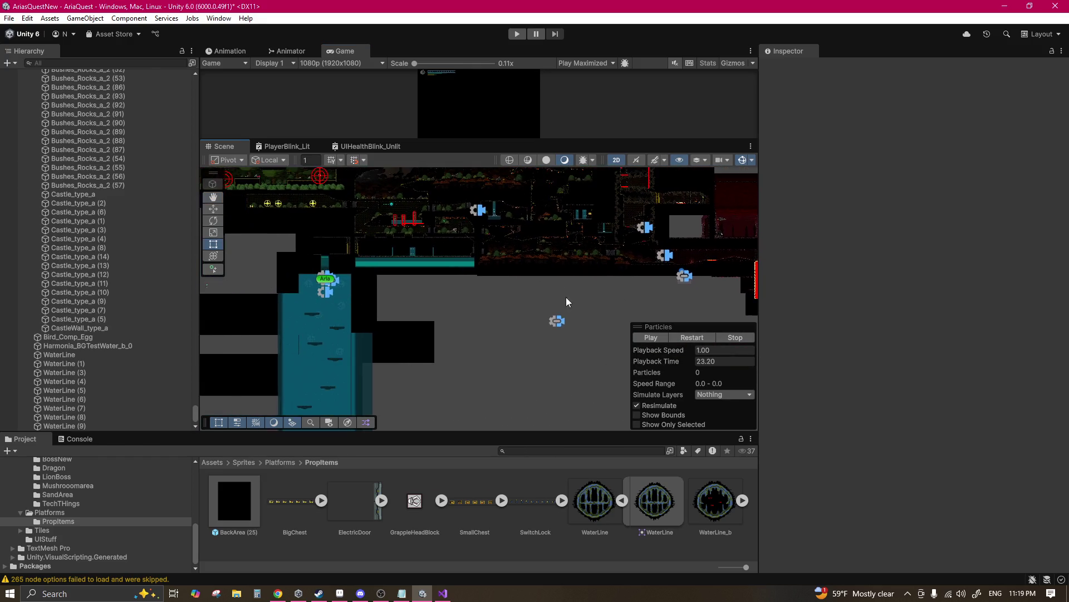
{"action": "scroll", "coordinate": [501, 273], "scroll_direction": "up", "scroll_amount": 5}
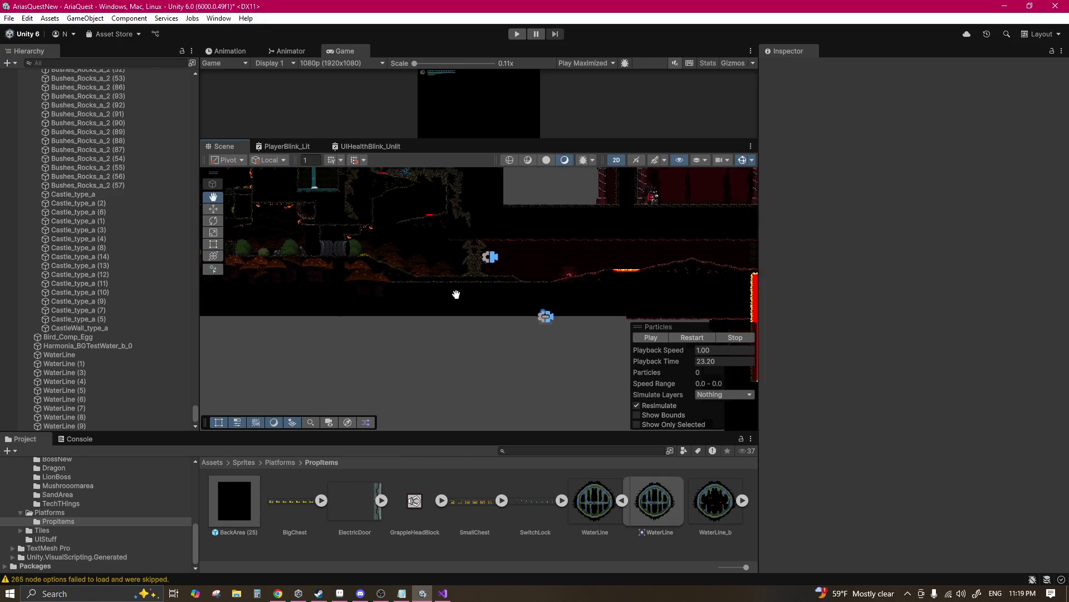
Step: With the Rect tool active, select the long teal water strip
{"action": "key", "text": "t"}
{"action": "left_click", "coordinate": [497, 290]}
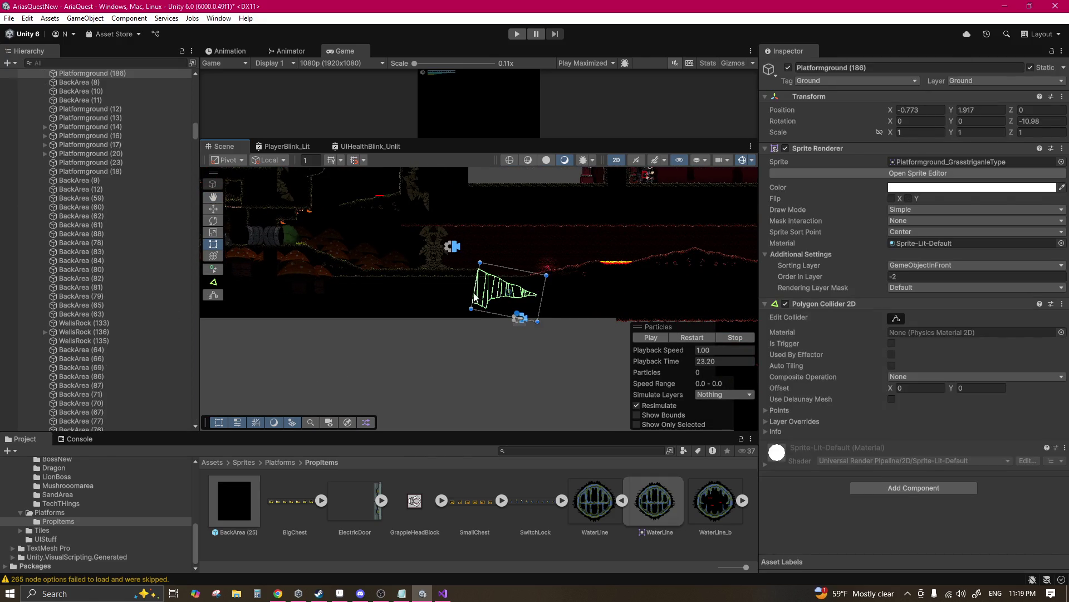
{"action": "left_click", "coordinate": [432, 296]}
{"action": "left_click", "coordinate": [410, 324]}
{"action": "scroll", "coordinate": [411, 325], "scroll_direction": "down", "scroll_amount": 3}
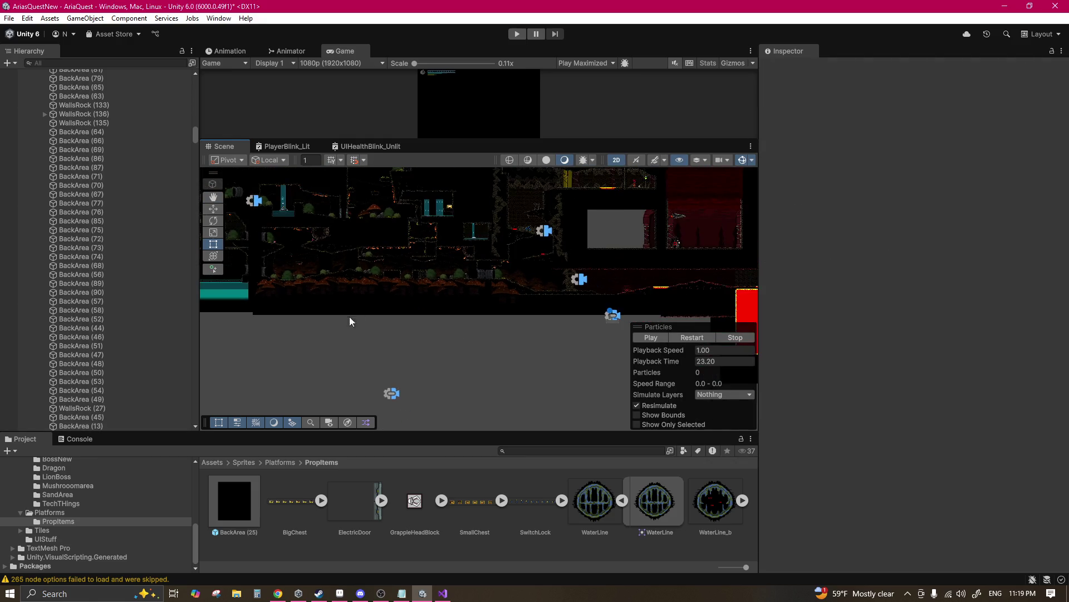
{"action": "scroll", "coordinate": [345, 323], "scroll_direction": "up", "scroll_amount": 5}
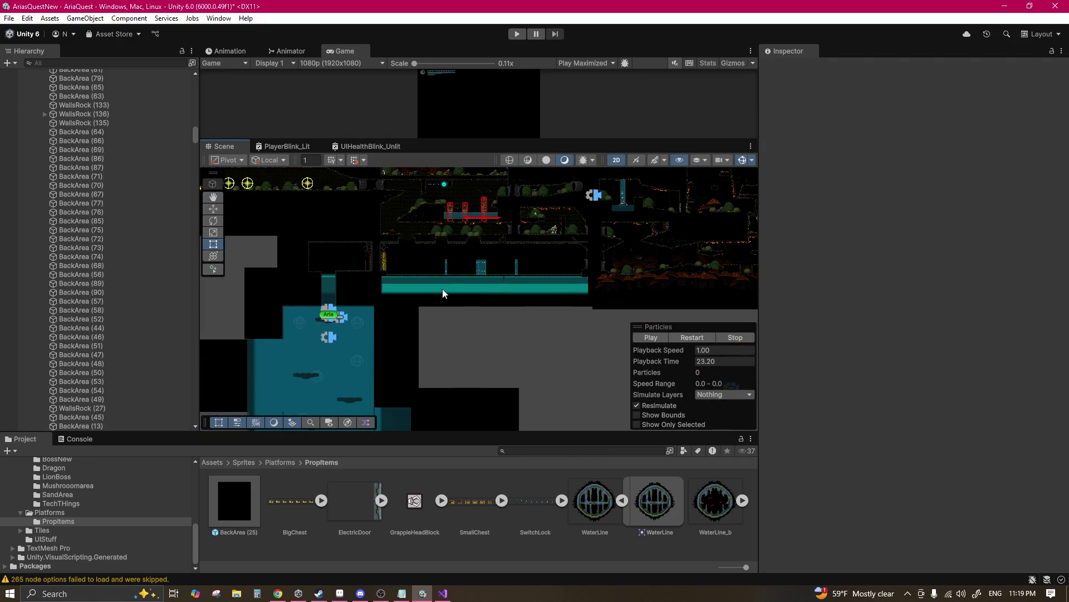
{"action": "left_click", "coordinate": [444, 285]}
{"action": "left_click_drag", "start_coordinate": [540, 315], "coordinate": [420, 279]}
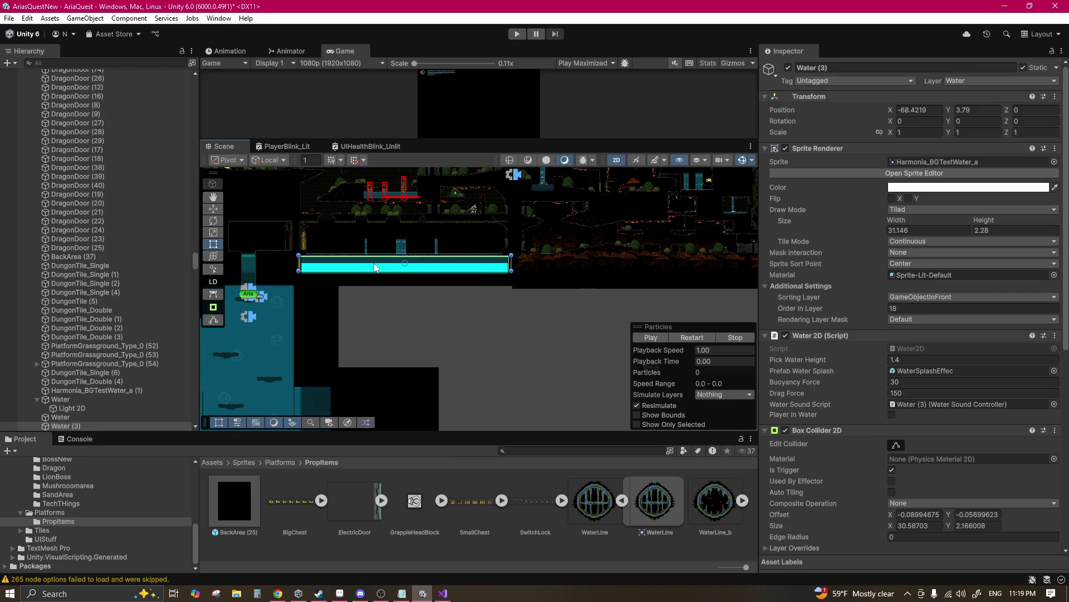
Step: Drag Water (3) into the red cave dip and raise it slightly
{"action": "left_click_drag", "start_coordinate": [644, 268], "coordinate": [568, 280]}
{"action": "scroll", "coordinate": [568, 280], "scroll_direction": "up", "scroll_amount": 1}
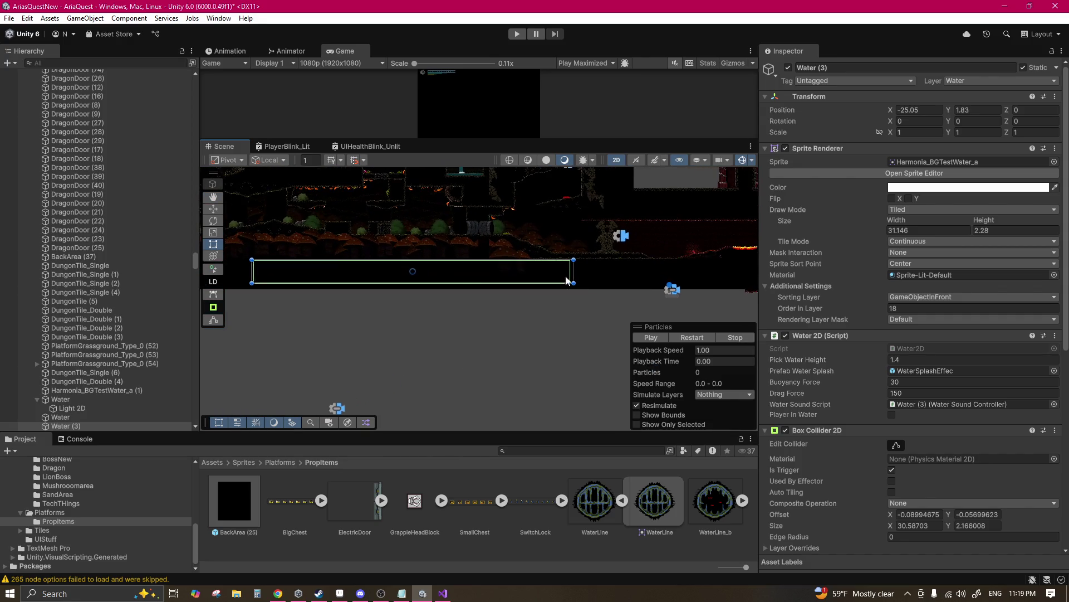
{"action": "mouse_move", "coordinate": [479, 274]}
{"action": "left_mouse_down"}
{"action": "mouse_move", "coordinate": [545, 260]}
{"action": "mouse_move", "coordinate": [486, 279]}
{"action": "left_mouse_up"}
{"action": "scroll", "coordinate": [524, 268], "scroll_direction": "up", "scroll_amount": 4}
{"action": "left_click_drag", "start_coordinate": [555, 280], "coordinate": [557, 249]}
{"action": "scroll", "coordinate": [558, 249], "scroll_direction": "up", "scroll_amount": 2}
{"action": "scroll", "coordinate": [557, 248], "scroll_direction": "up", "scroll_amount": 3}
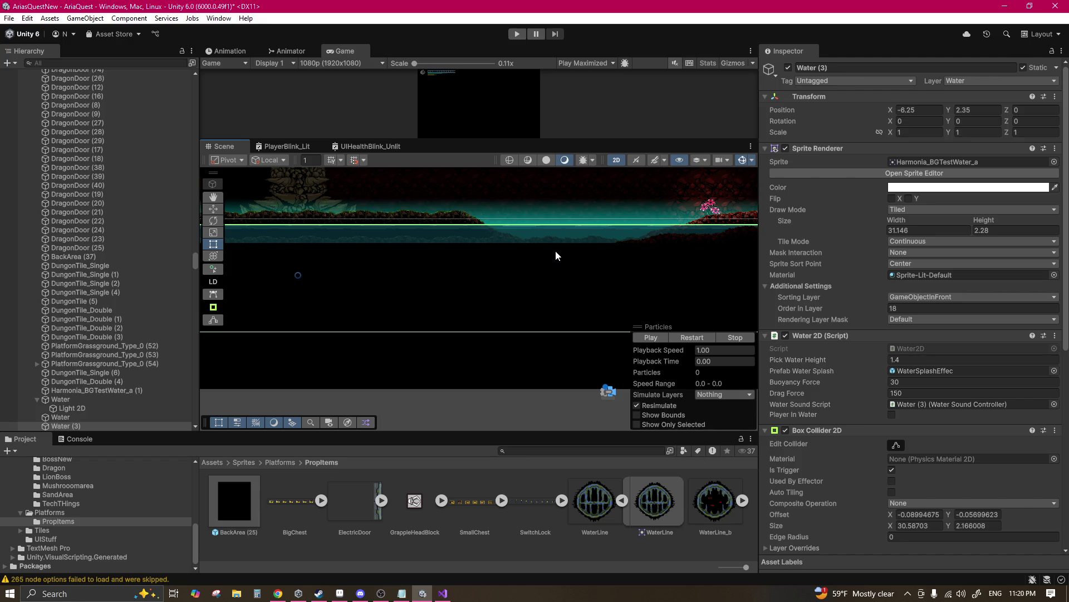
{"action": "mouse_move", "coordinate": [473, 246]}
{"action": "left_mouse_down"}
{"action": "mouse_move", "coordinate": [636, 301]}
{"action": "mouse_move", "coordinate": [341, 258]}
{"action": "left_mouse_up"}
{"action": "left_click_drag", "start_coordinate": [627, 281], "coordinate": [486, 282]}
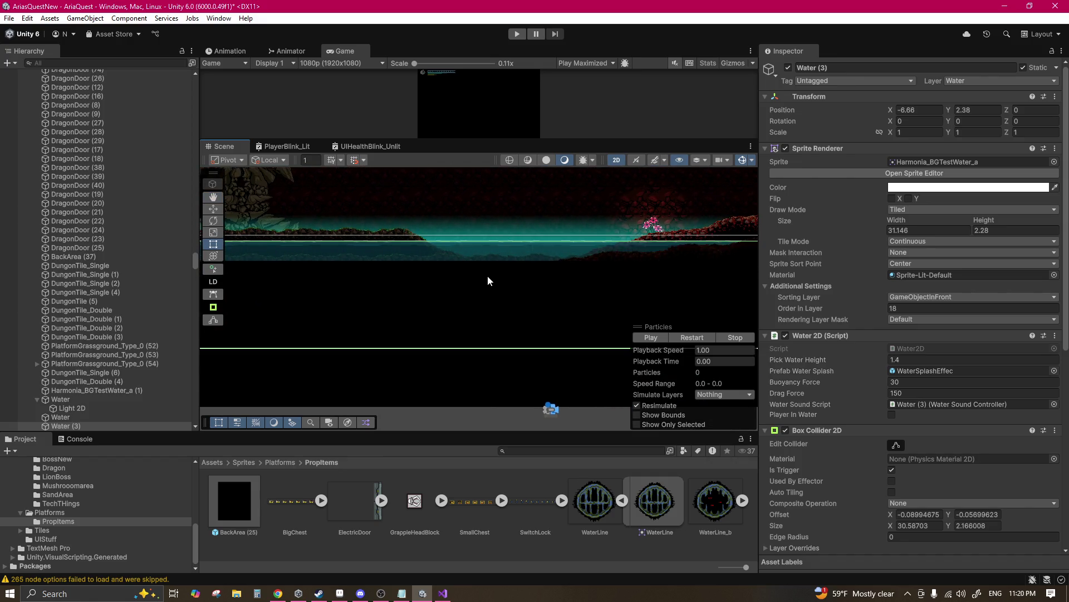
Step: Narrow Water (3) to width 15.36 and trim its Box Collider 2D to width 17.50183
{"action": "scroll", "coordinate": [489, 278], "scroll_direction": "down", "scroll_amount": 3}
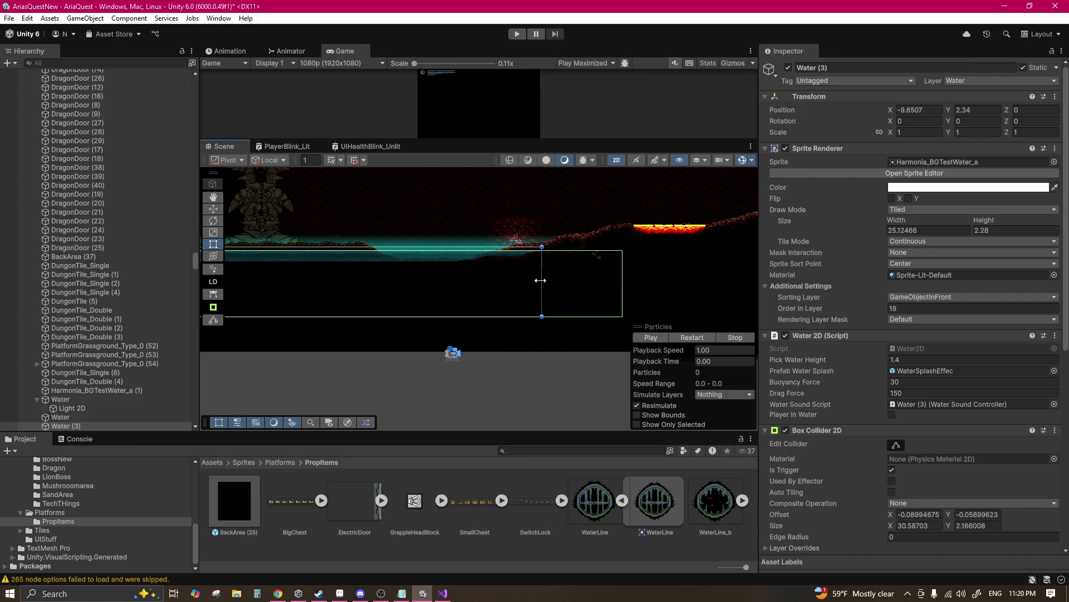
{"action": "scroll", "coordinate": [471, 272], "scroll_direction": "down", "scroll_amount": 3}
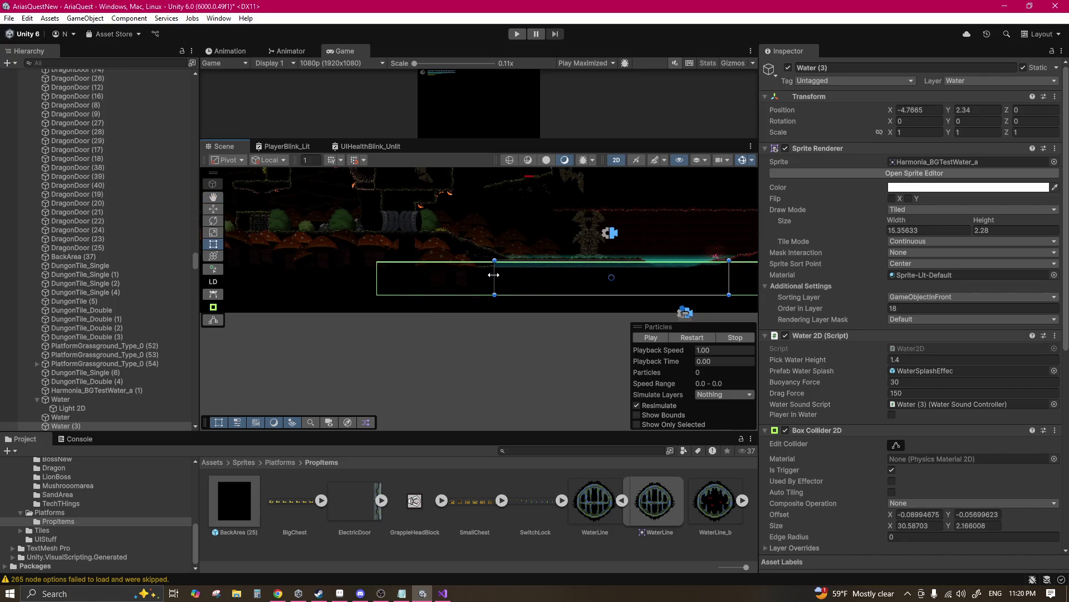
{"action": "scroll", "coordinate": [393, 279], "scroll_direction": "right", "scroll_amount": 3}
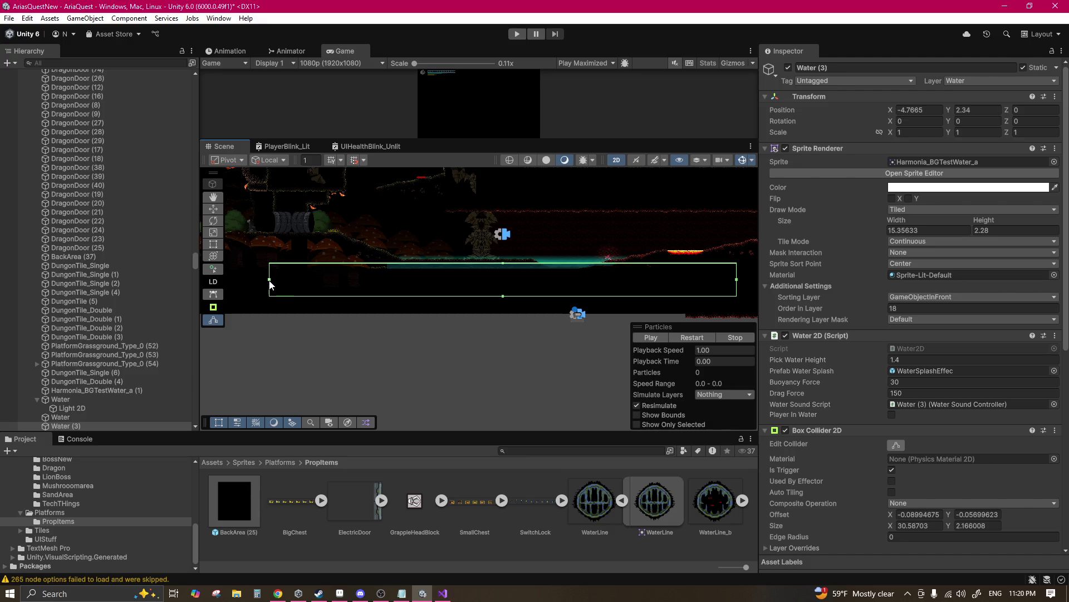
{"action": "left_click_drag", "start_coordinate": [362, 286], "coordinate": [362, 286]}
{"action": "scroll", "coordinate": [399, 289], "scroll_direction": "right", "scroll_amount": 3}
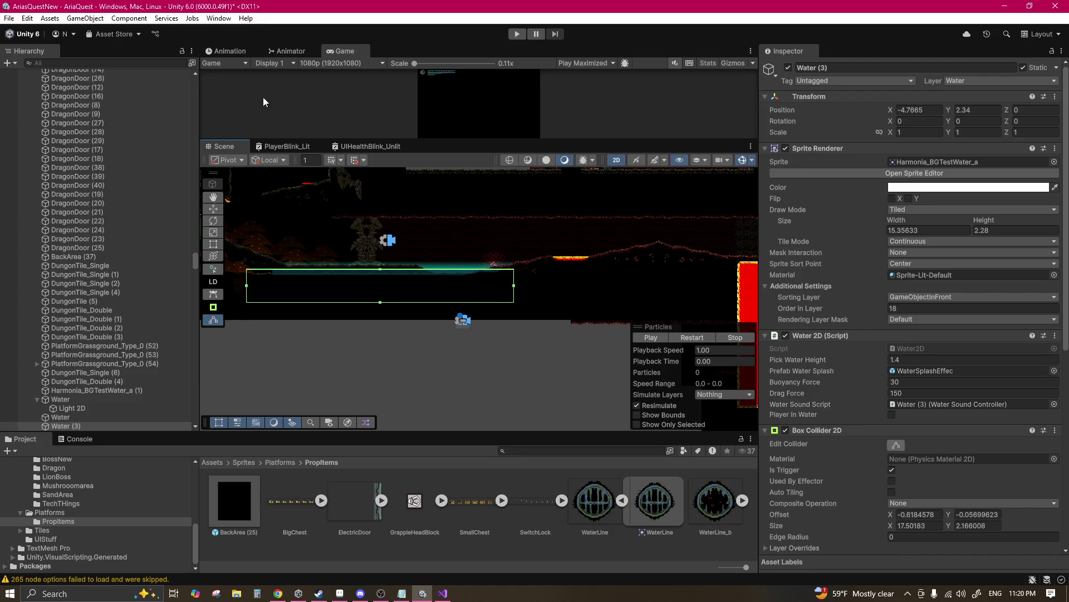
Step: Save the scene with File > Save and start Play mode
{"action": "left_click", "coordinate": [9, 18]}
{"action": "left_click", "coordinate": [127, 71]}
{"action": "left_click", "coordinate": [516, 34]}
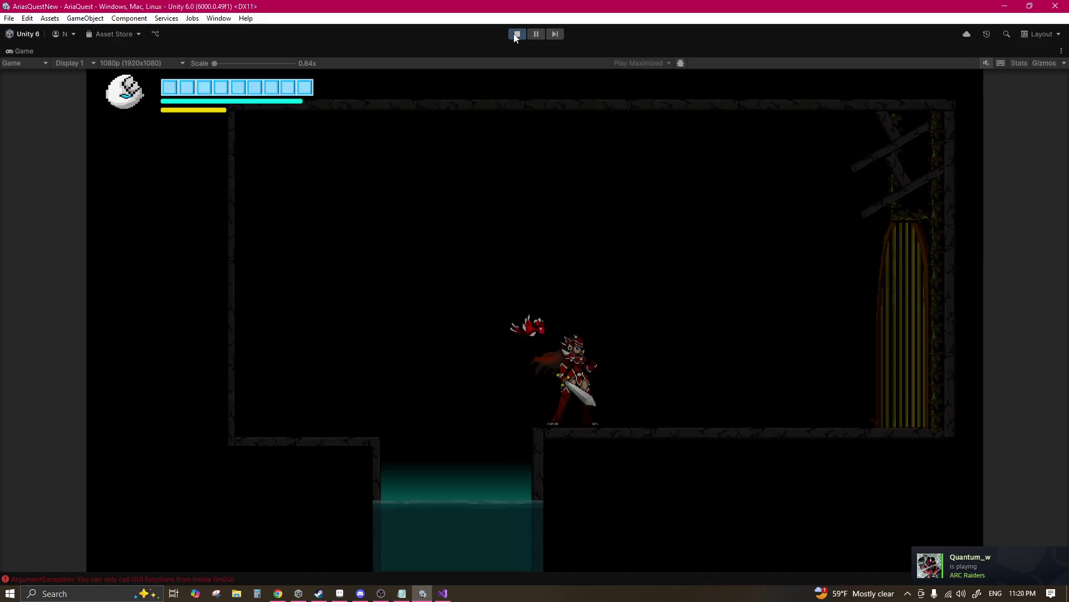
Step: Load the 82% COMPLETE save and dash up through the bubbly grated shaft toward the gate
{"action": "key", "text": "Down"}
{"action": "key", "text": "Return"}
{"action": "key", "text": "Return"}
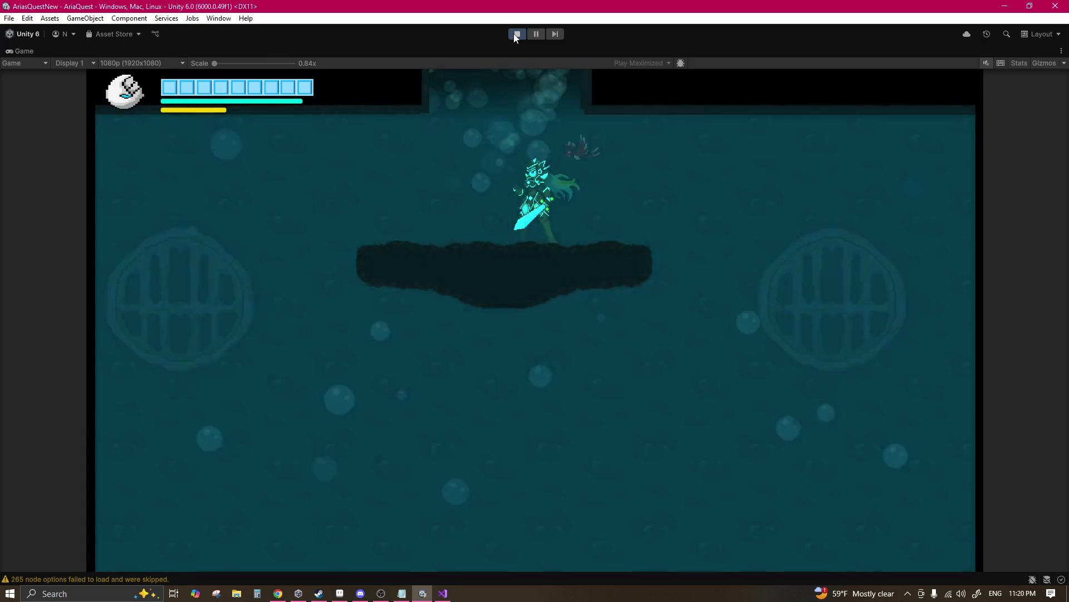
{"action": "key", "text": "shift"}
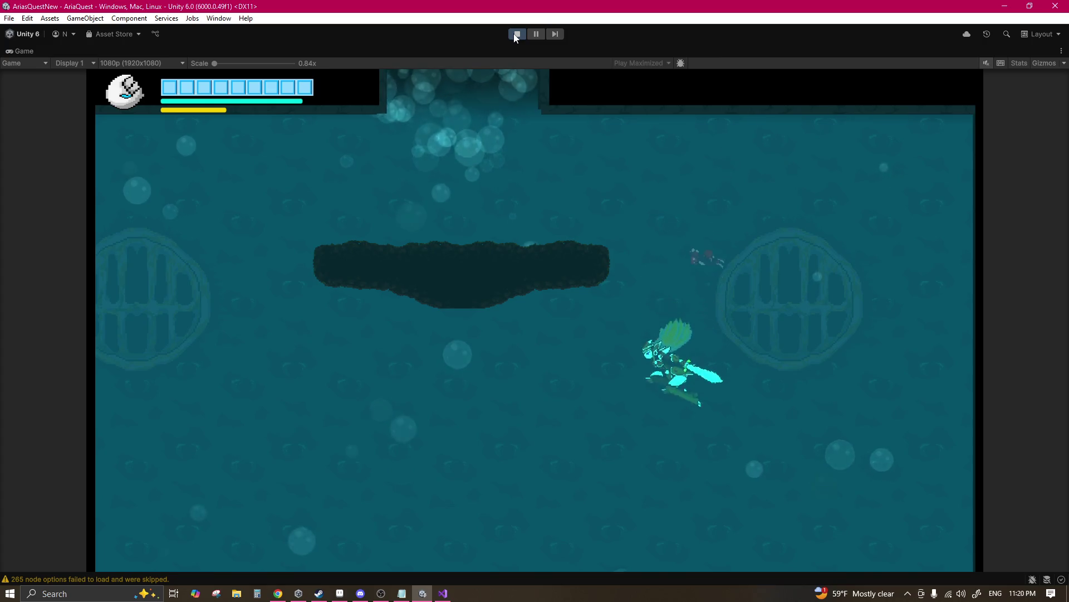
{"action": "key", "text": "shift"}
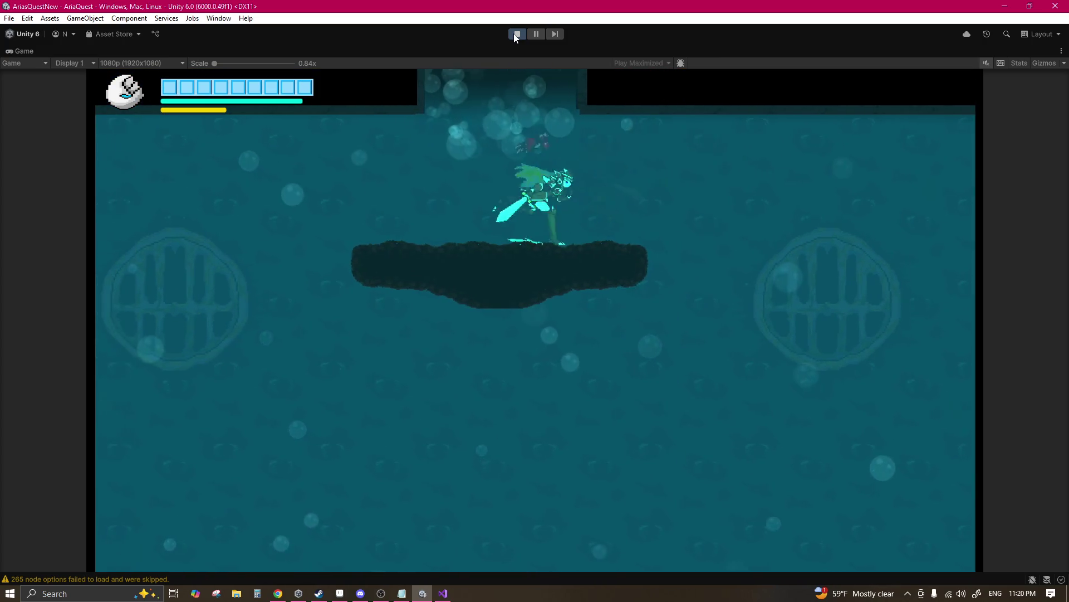
{"action": "key", "text": "shift"}
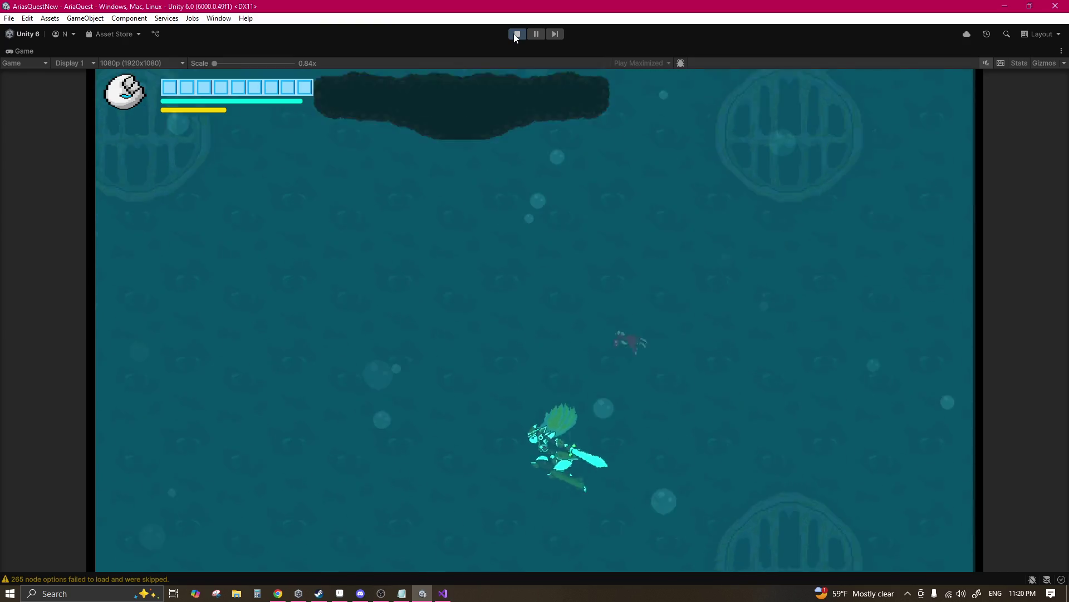
{"action": "key", "text": "shift"}
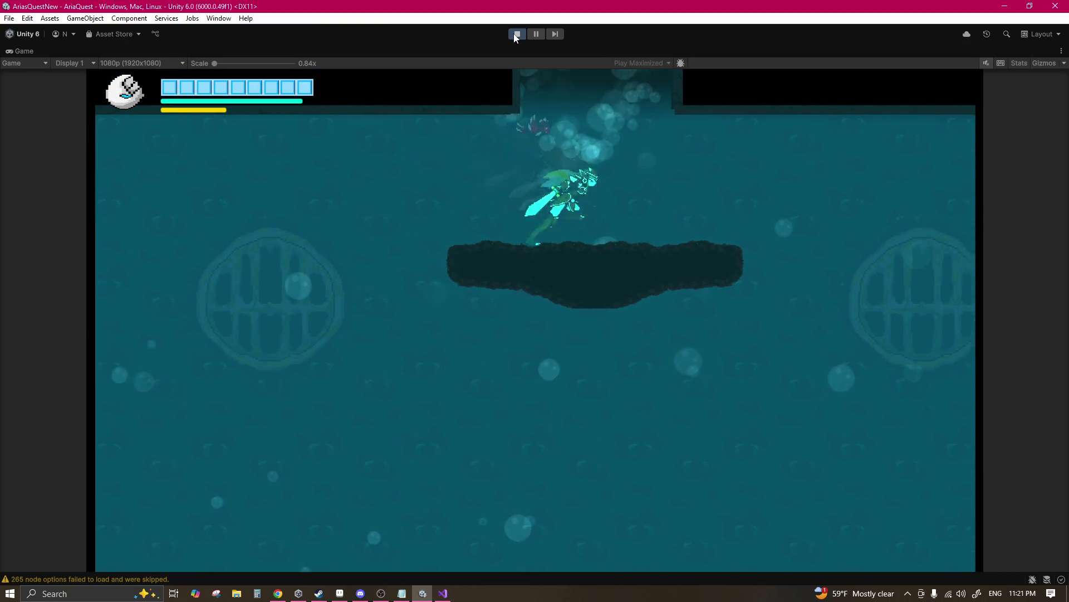
{"action": "key", "text": "shift"}
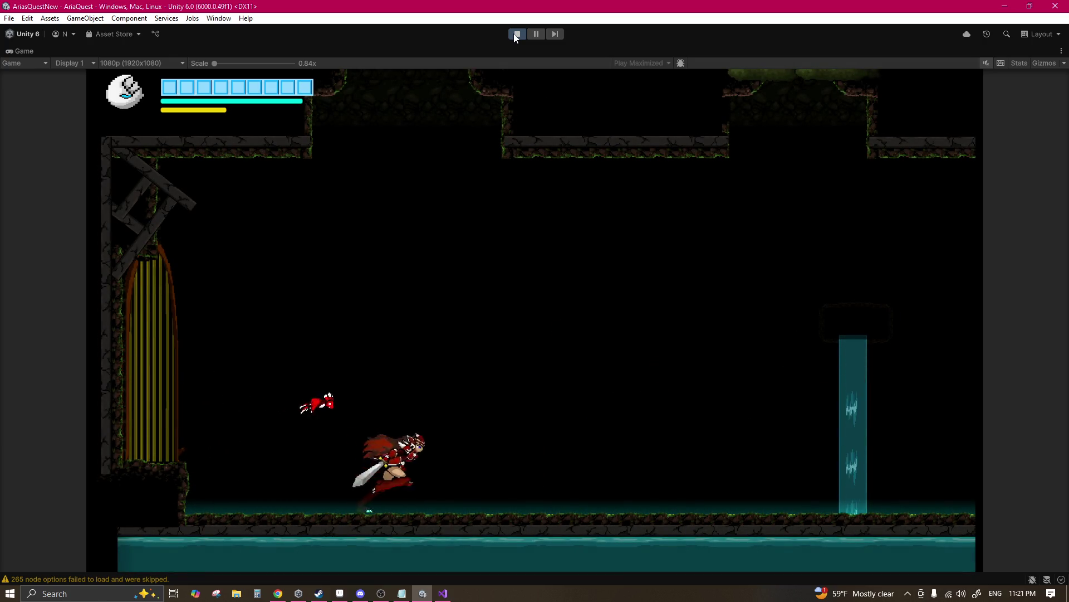
Step: Run right past the waterfalls and mushroom forest into the red cave room
{"action": "key", "text": "Right"}
{"action": "key", "text": "Right"}
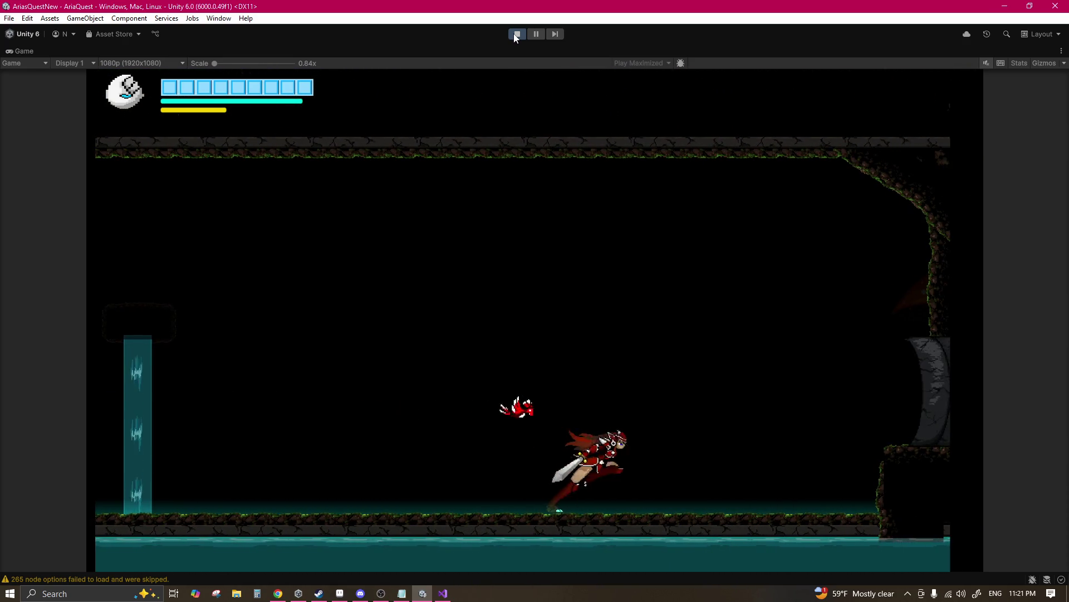
{"action": "key", "text": "Right"}
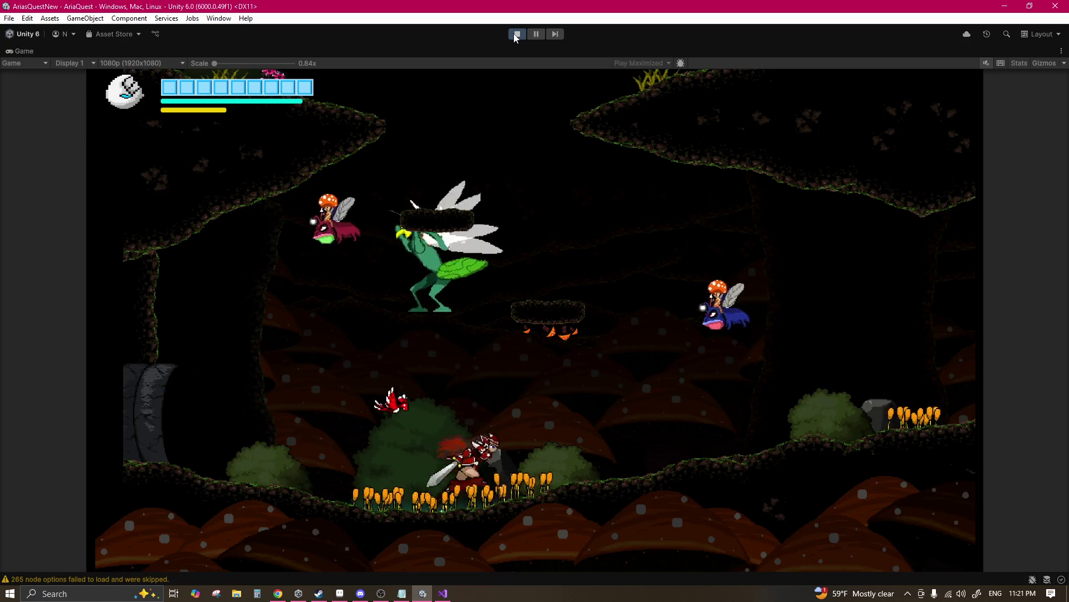
{"action": "key", "text": "Right"}
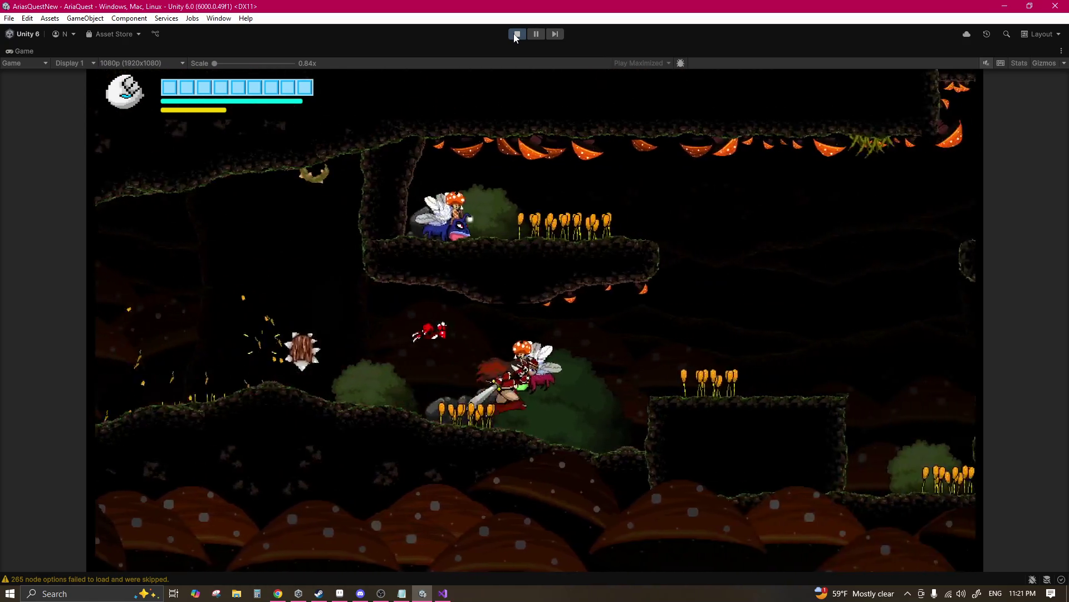
{"action": "key", "text": "Right"}
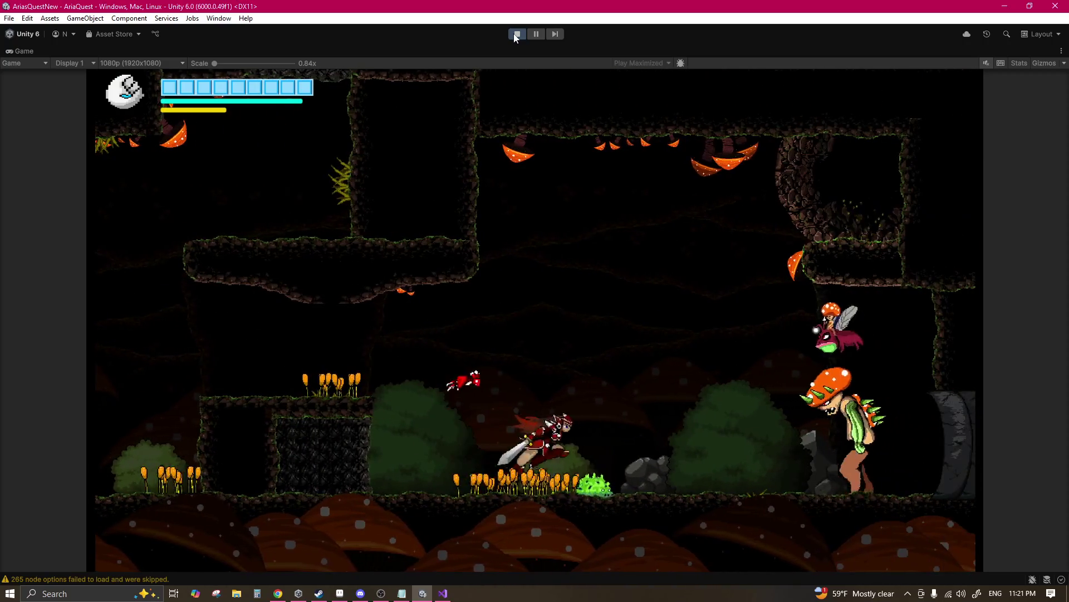
{"action": "key", "text": "Right"}
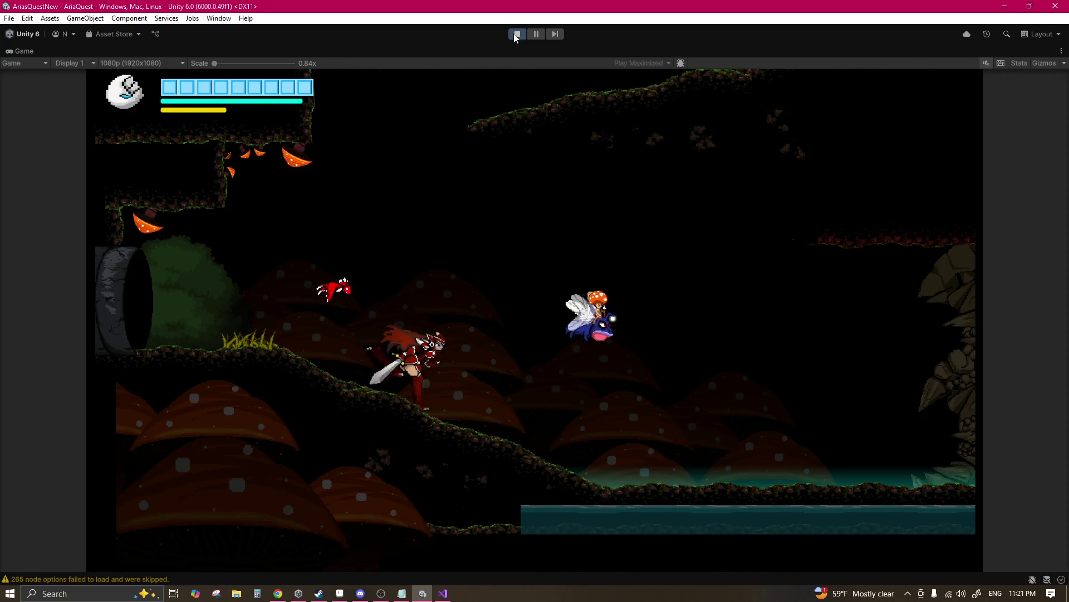
{"action": "key", "text": "Right"}
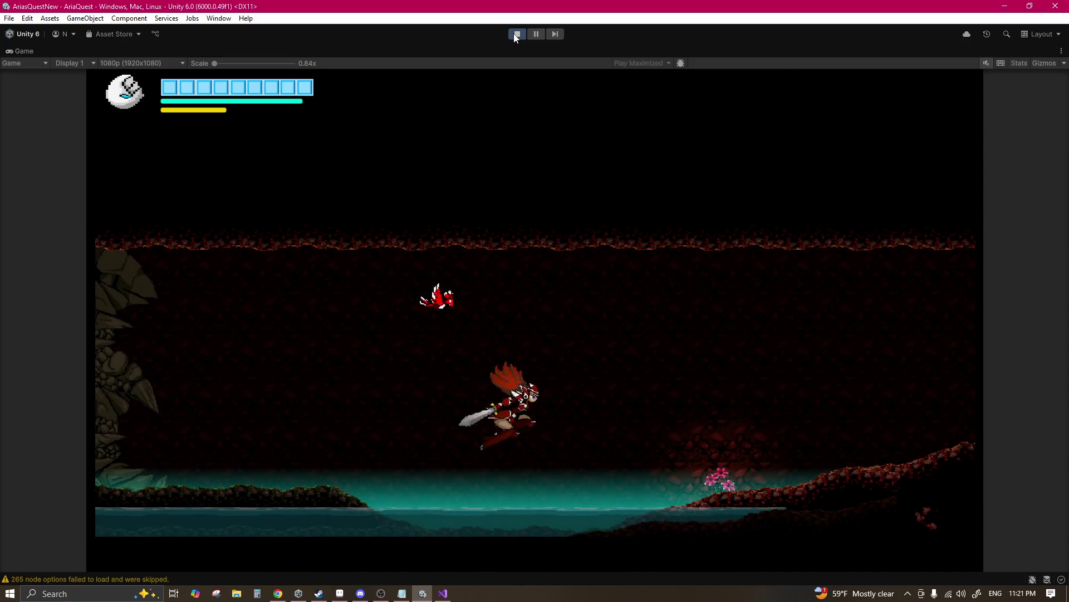
{"action": "key", "text": "Right"}
Step: Dash left into the new water pool, slash the nearby enemy, and run right
{"action": "key", "text": "Left"}
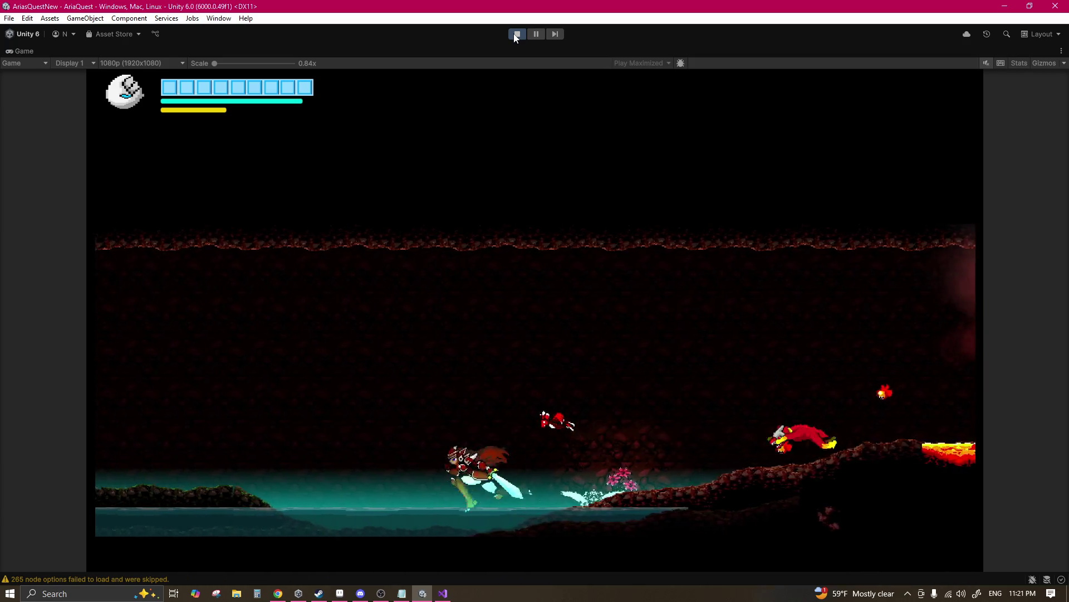
{"action": "key", "text": "x"}
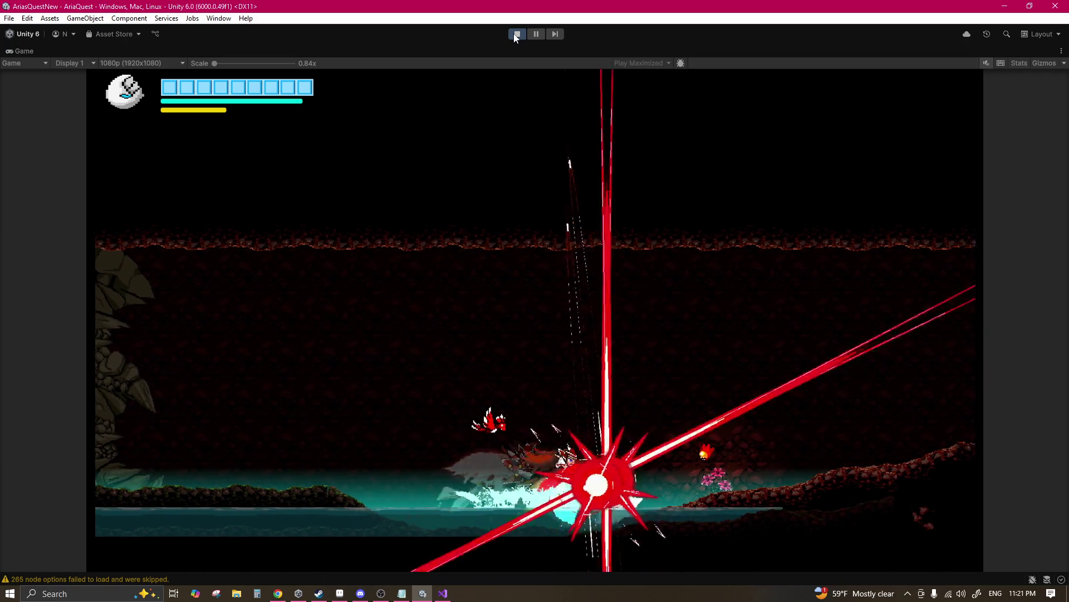
{"action": "key", "text": "Right"}
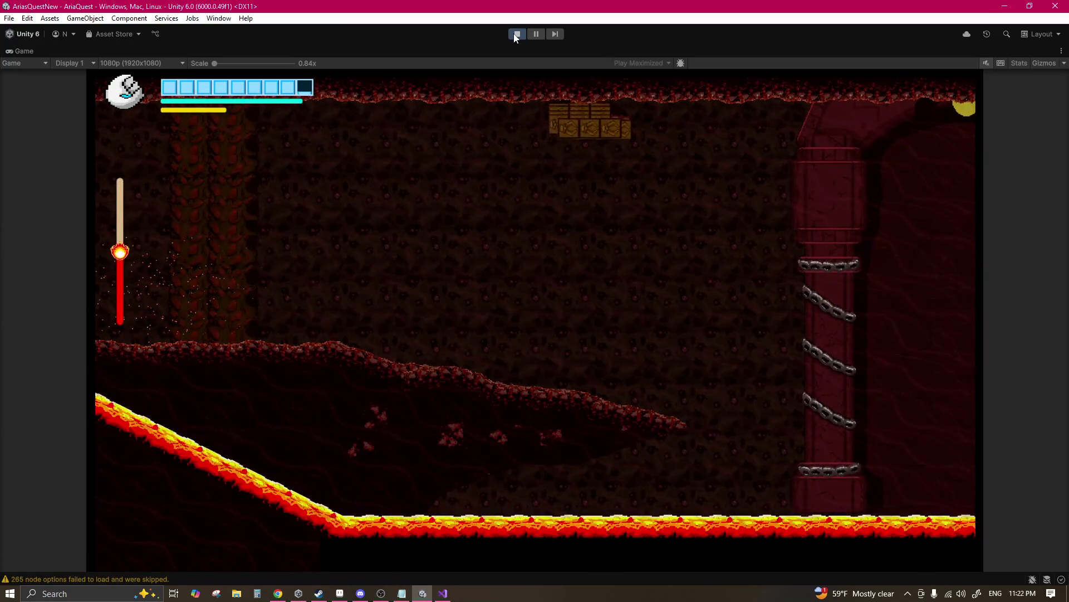
{"action": "left_click", "coordinate": [537, 35]}
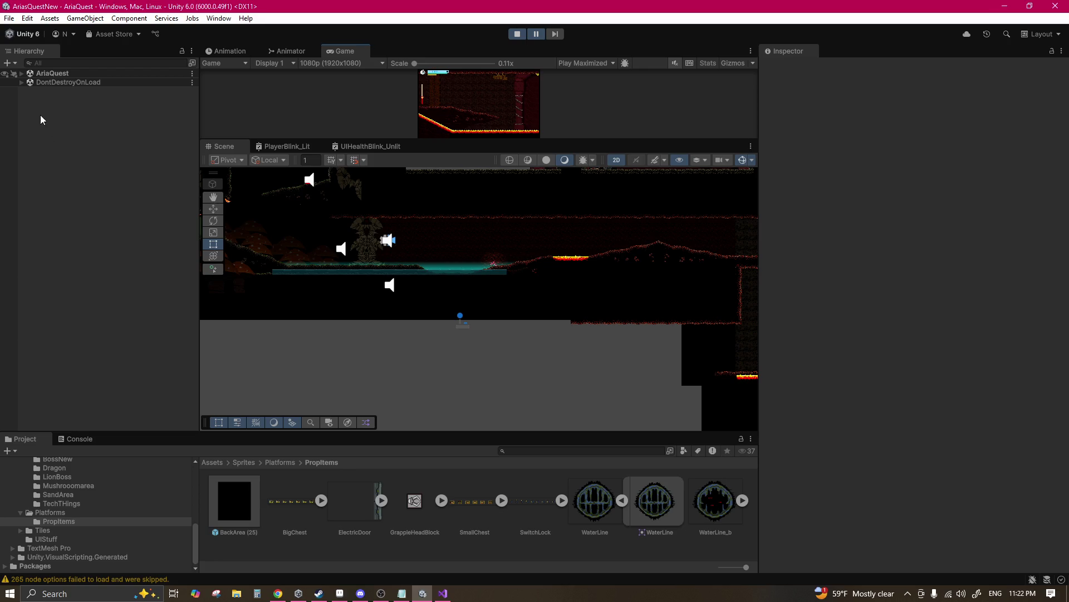
{"action": "left_click", "coordinate": [22, 74]}
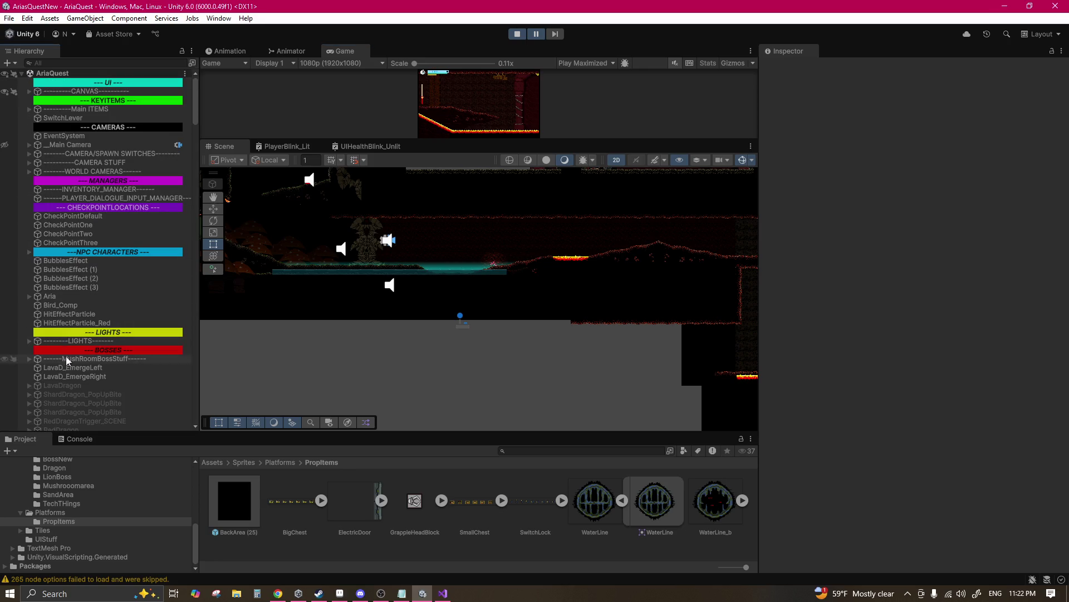
{"action": "left_click", "coordinate": [71, 384]}
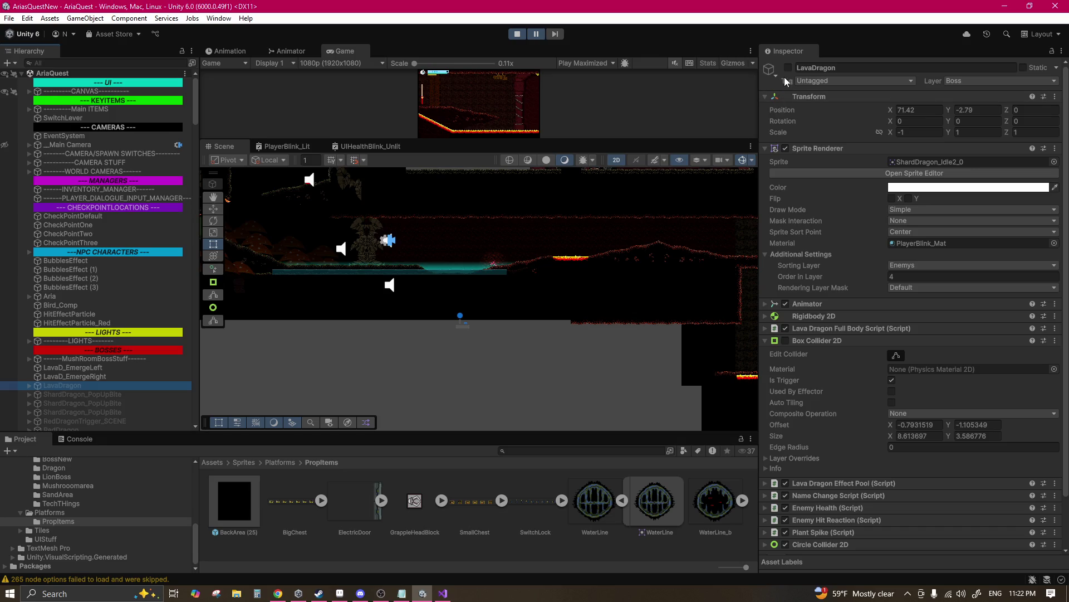
{"action": "left_click", "coordinate": [531, 34]}
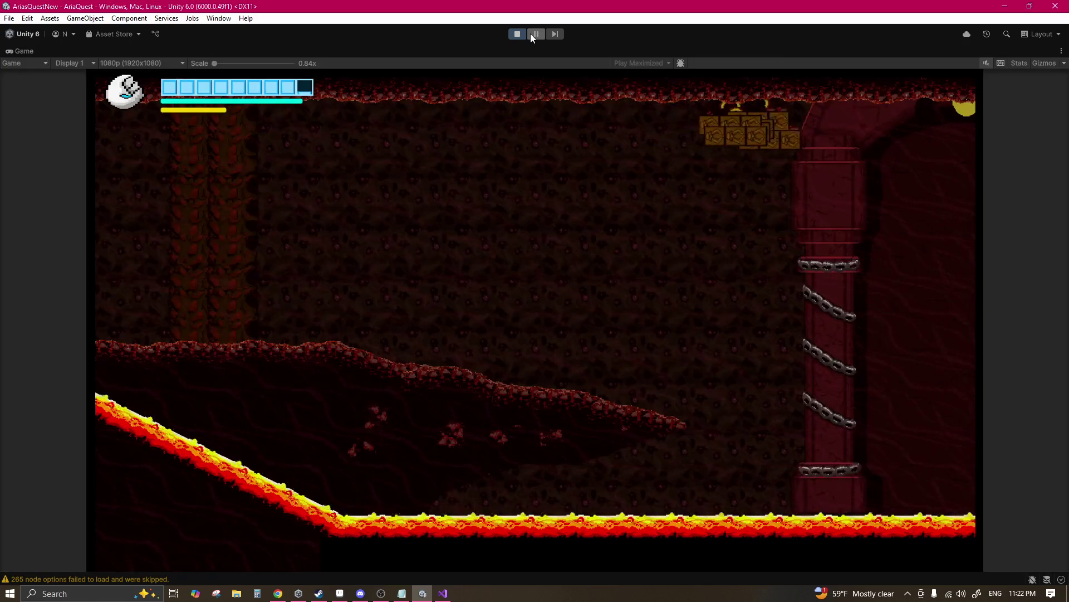